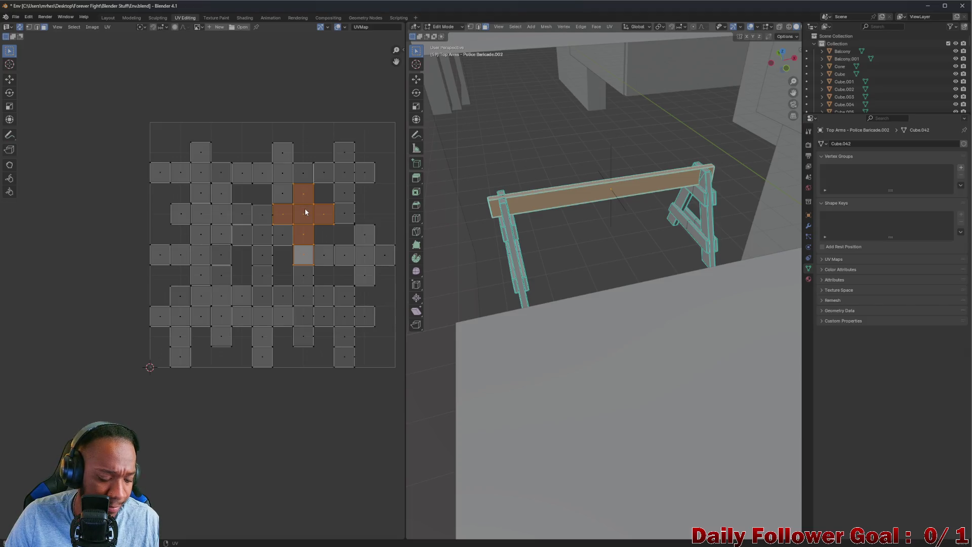
Confirm the cross island's resize and move it left of the UV square
left_click(306, 211)
key("g")
left_click(59, 162)
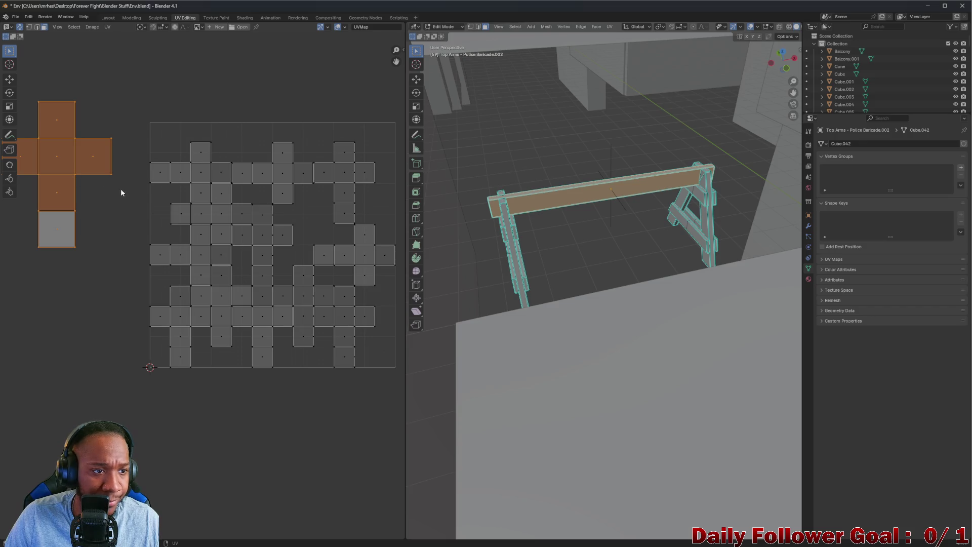
mouse_move(142, 95)
middle_mouse_down()
mouse_move(210, 117)
mouse_move(152, 102)
mouse_move(143, 117)
middle_mouse_up()
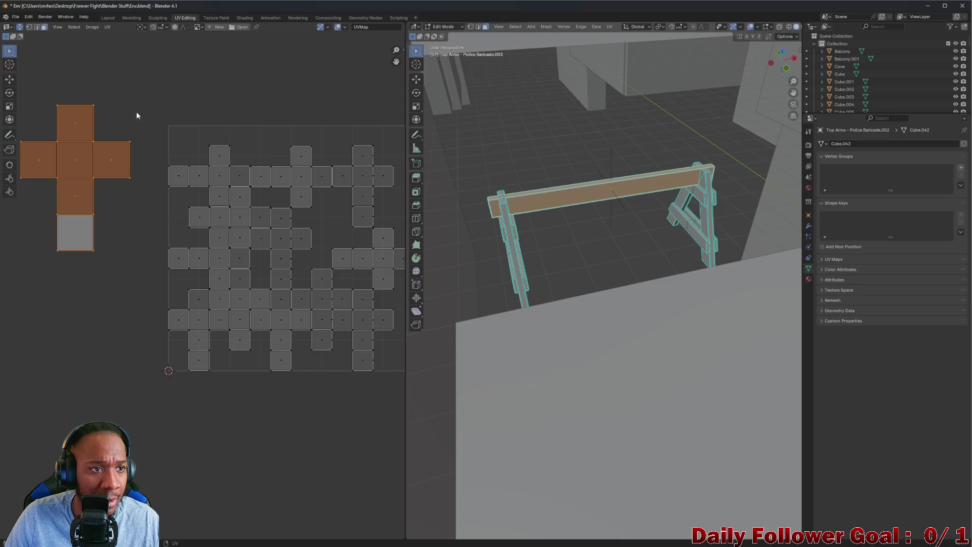
Pack the cross island among the other islands with Scale turned off
left_click(92, 27)
left_click(107, 27)
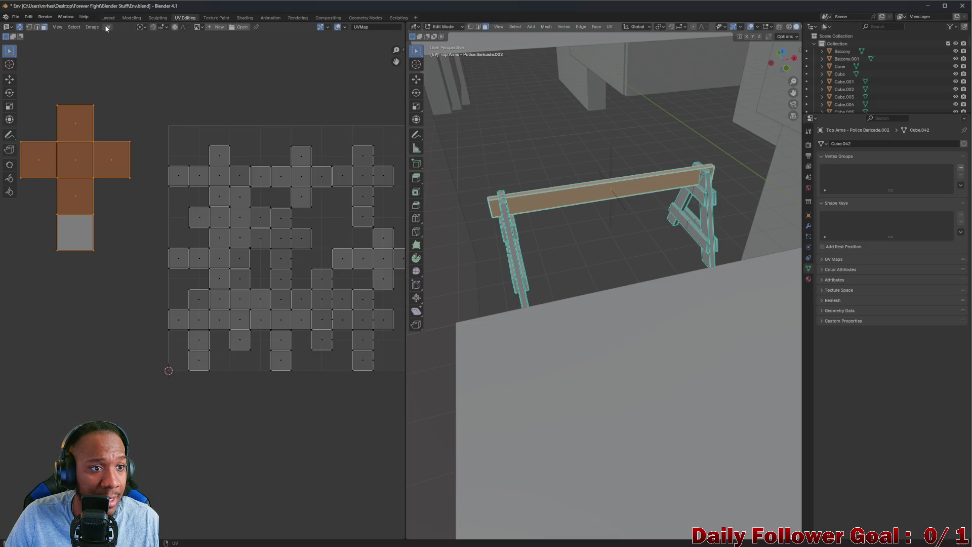
left_click(105, 25)
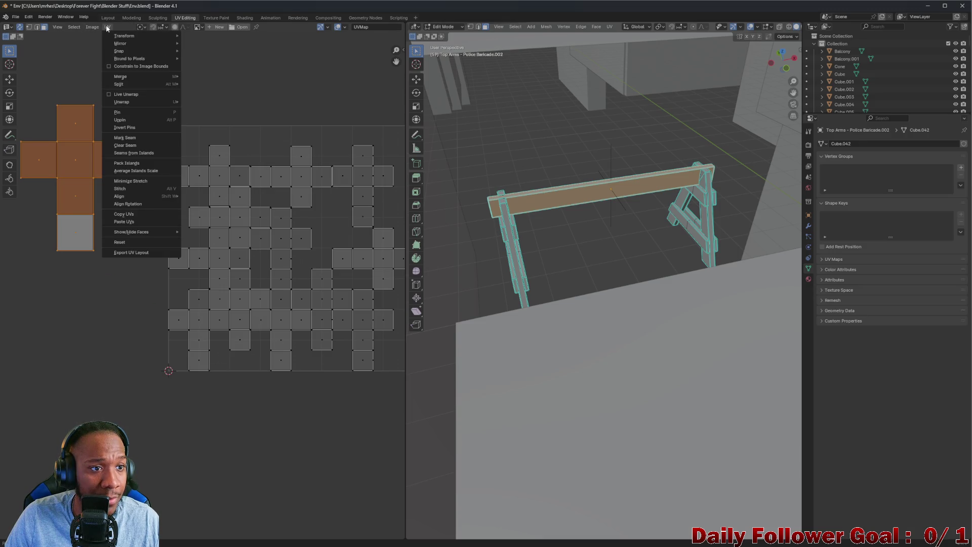
left_click(142, 164)
left_click(153, 172)
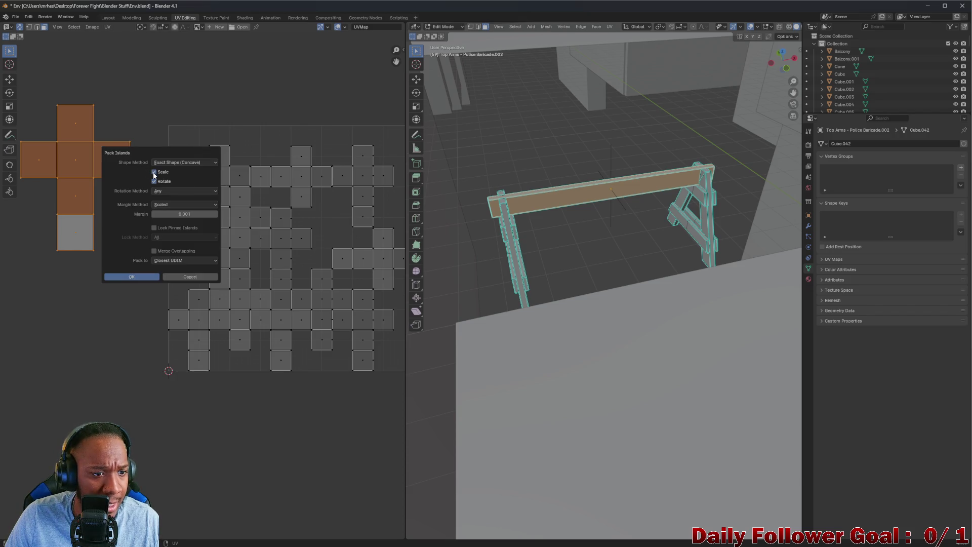
left_click(154, 173)
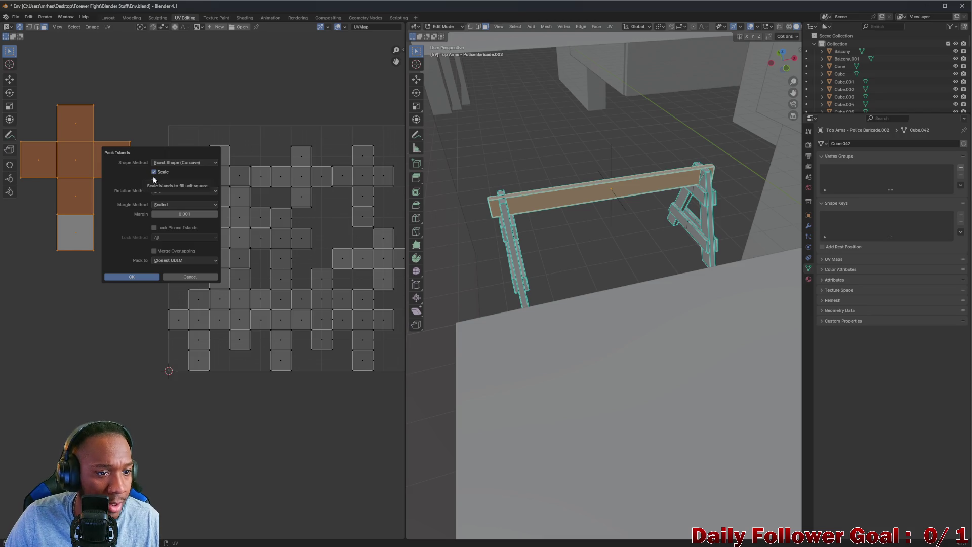
left_click(153, 172)
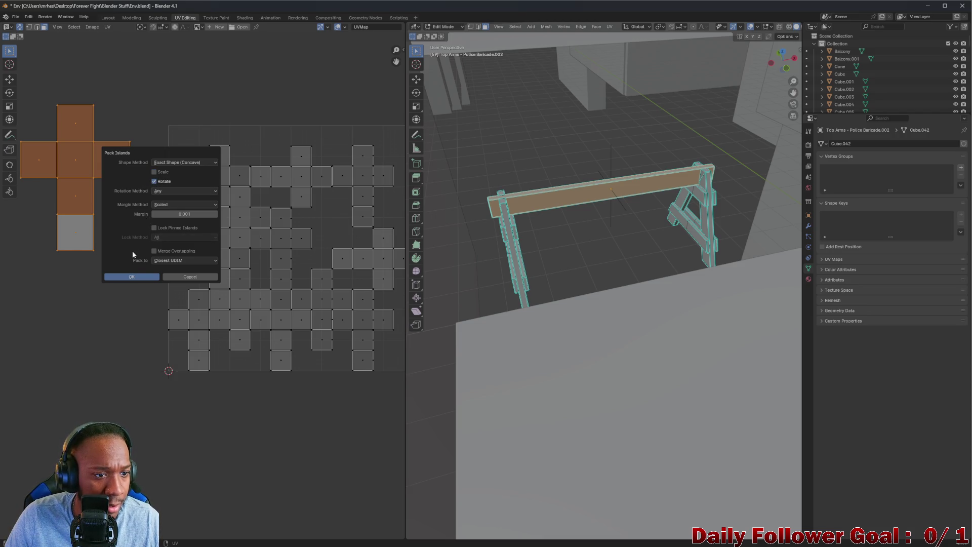
left_click(139, 277)
left_click(123, 147)
scroll(121, 131, "down", 2)
Select all UVs and run Pack Islands with Scale left unticked
key("a")
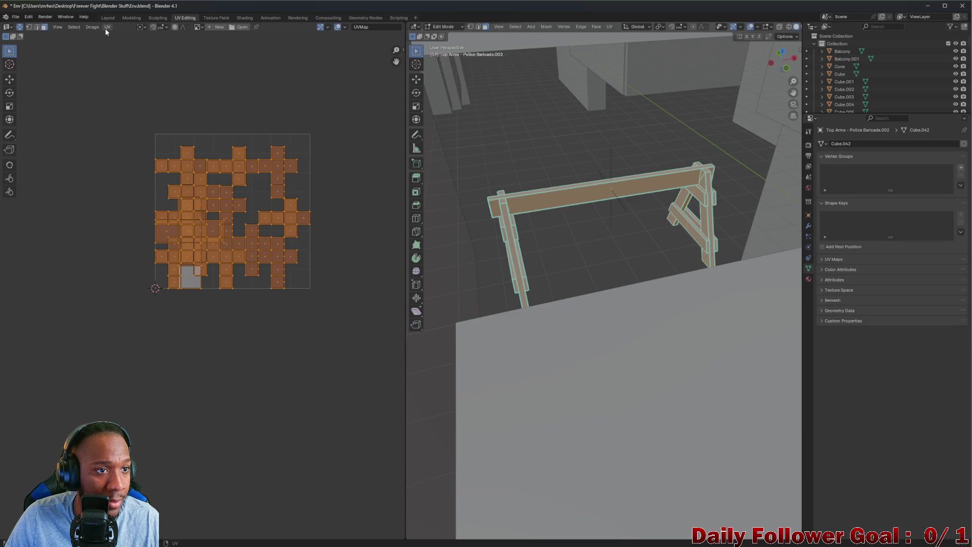
left_click(105, 28)
mouse_move(122, 84)
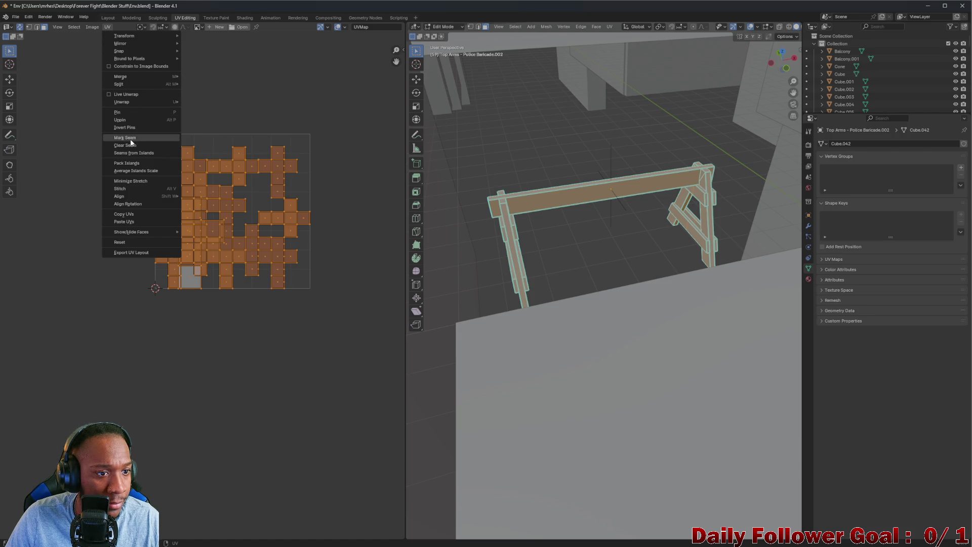
left_click(131, 163)
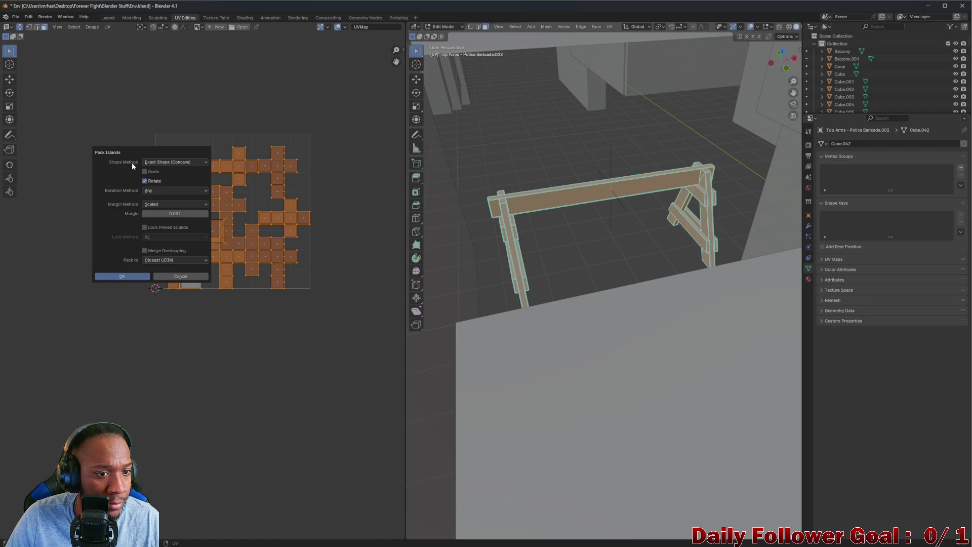
left_click(114, 278)
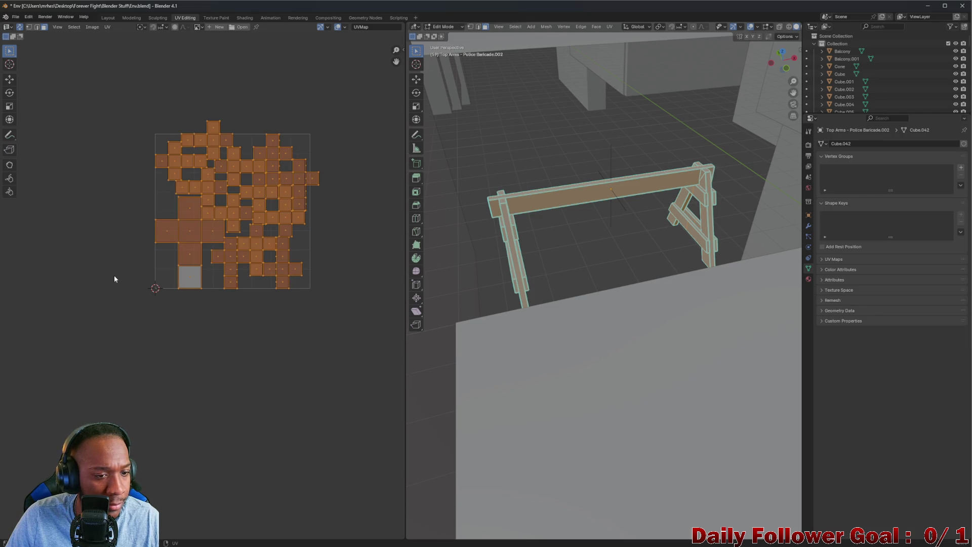
Inspect the packed layout by selecting individual UV faces
scroll(226, 129, "up", 4)
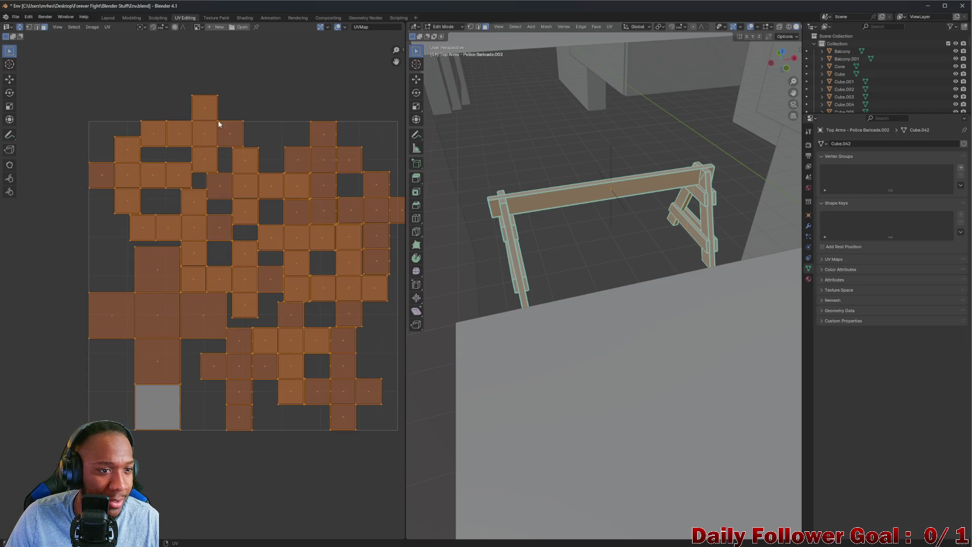
scroll(205, 119, "up", 3)
scroll(204, 119, "down", 3)
scroll(205, 120, "up", 1)
left_click(204, 137)
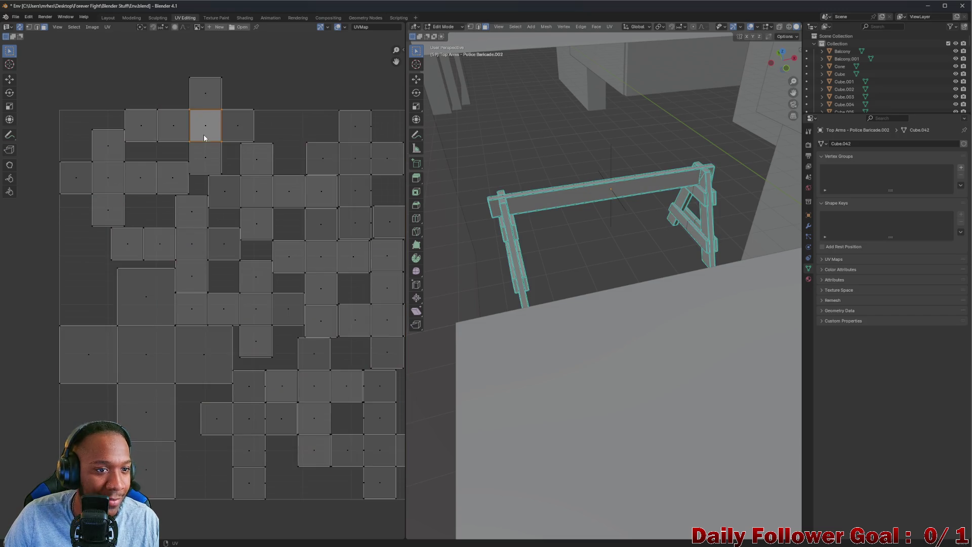
scroll(204, 137, "down", 2)
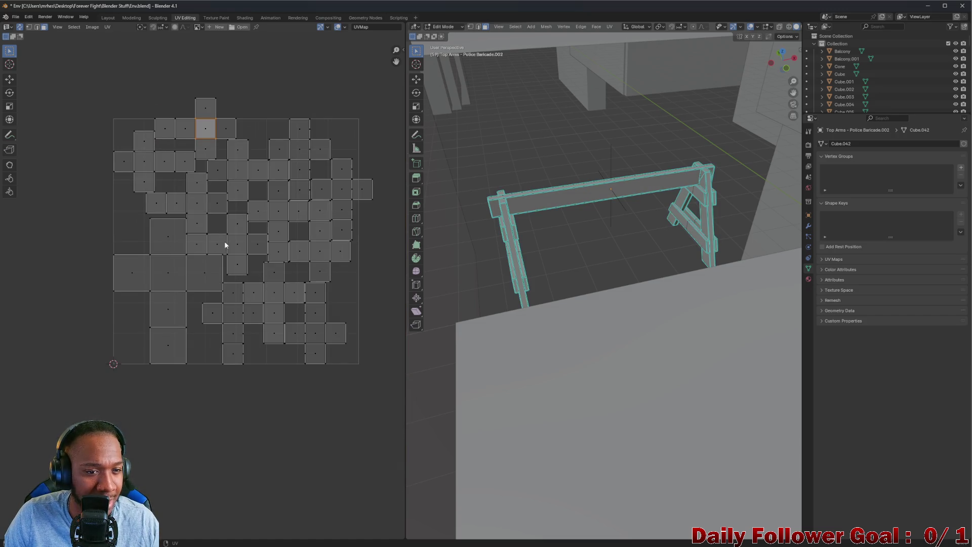
left_click(162, 279)
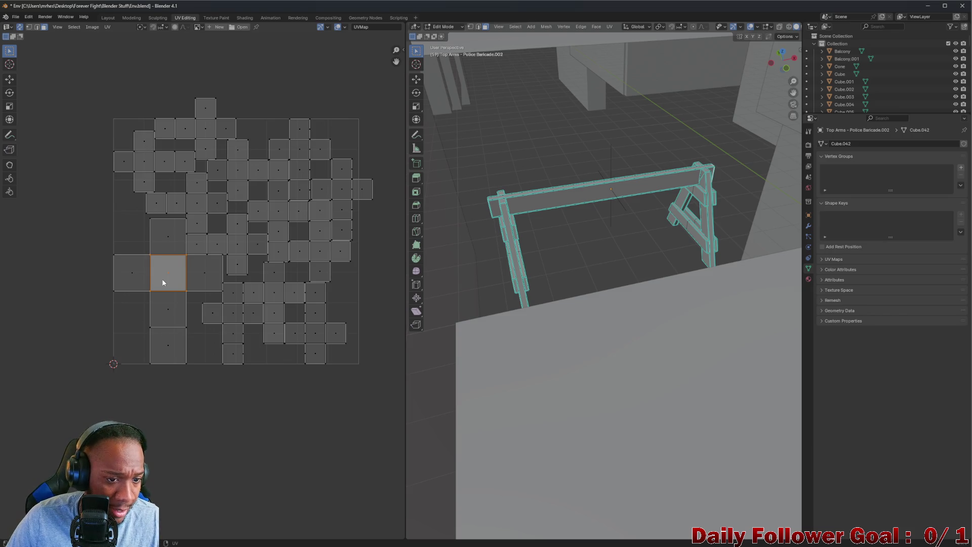
Select the whole cross-shaped island and scale it down to match the others
scroll(163, 282, "up", 2)
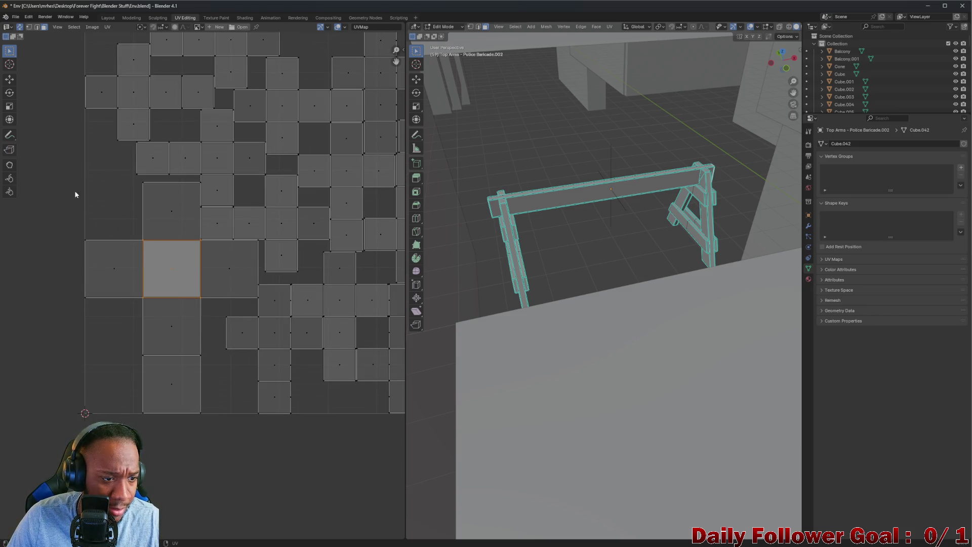
scroll(66, 217, "down", 2)
mouse_move(93, 242)
left_mouse_down()
mouse_move(141, 321)
mouse_move(129, 287)
left_mouse_up()
left_click(126, 258)
key("ctrl+l")
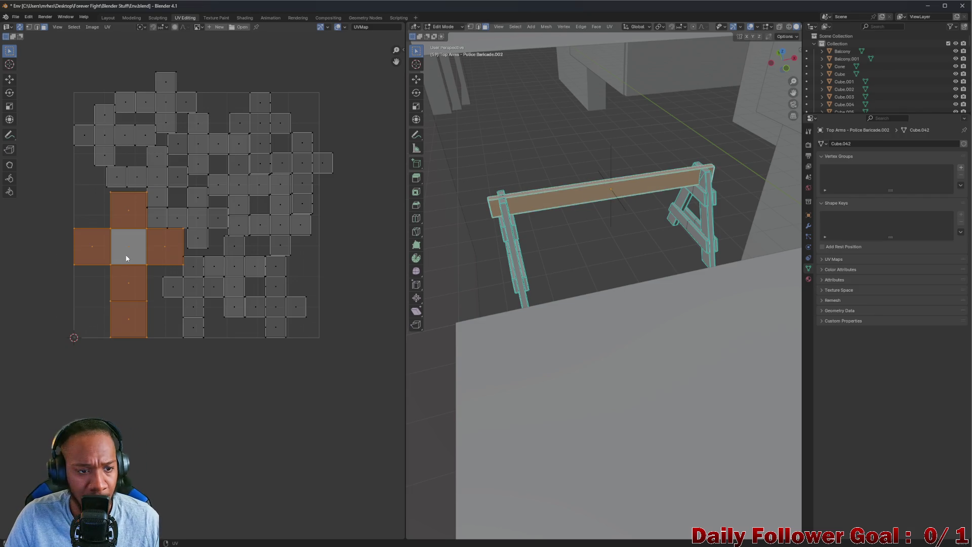
key("s")
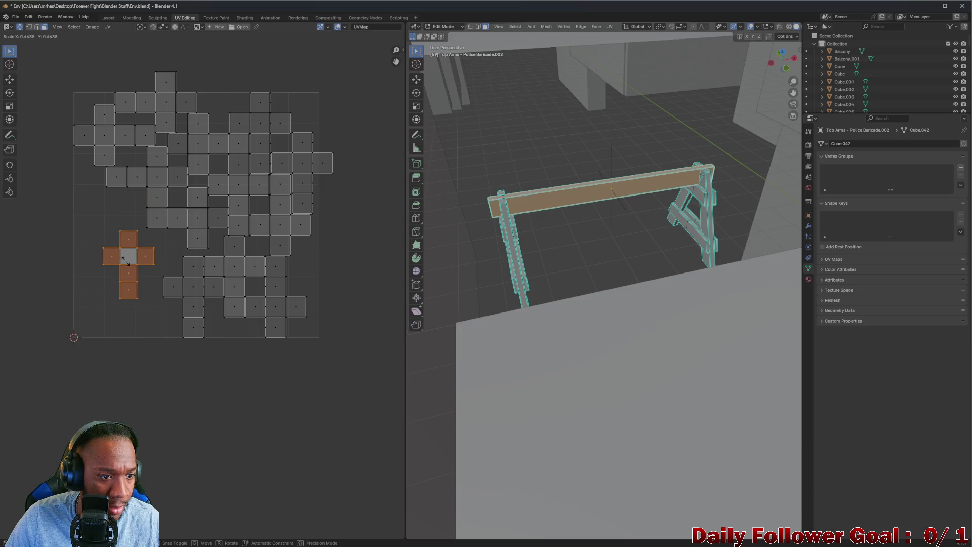
left_click(129, 260)
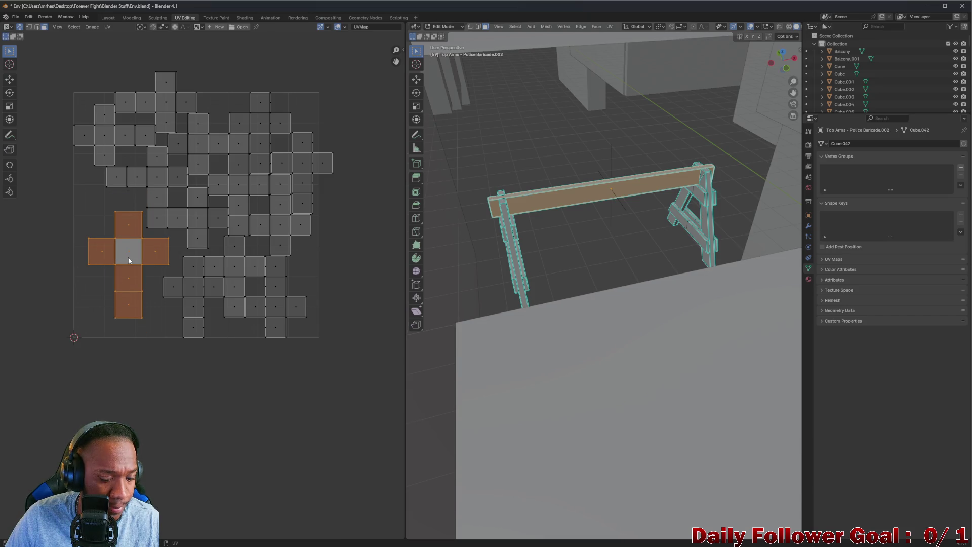
Box-select every UV island in the layout
scroll(89, 105, "down", 1)
left_click_drag(76, 73, 308, 314)
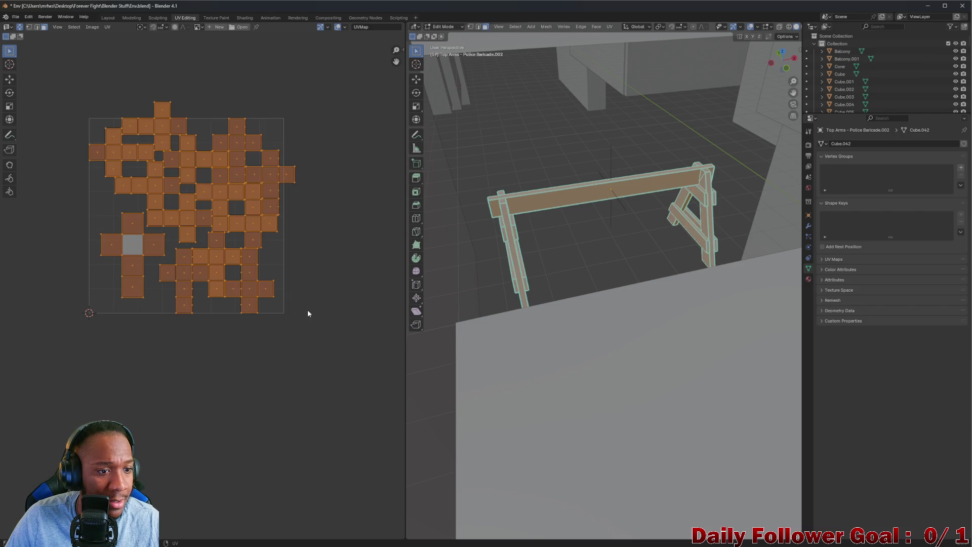
left_click(74, 27)
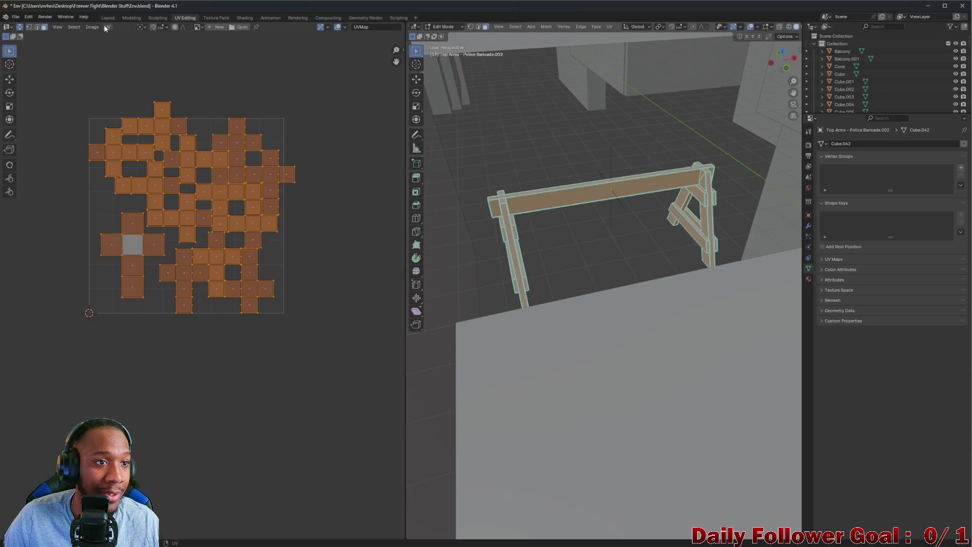
Repack all selected UV islands with Pack Islands
left_click(105, 27)
mouse_move(137, 196)
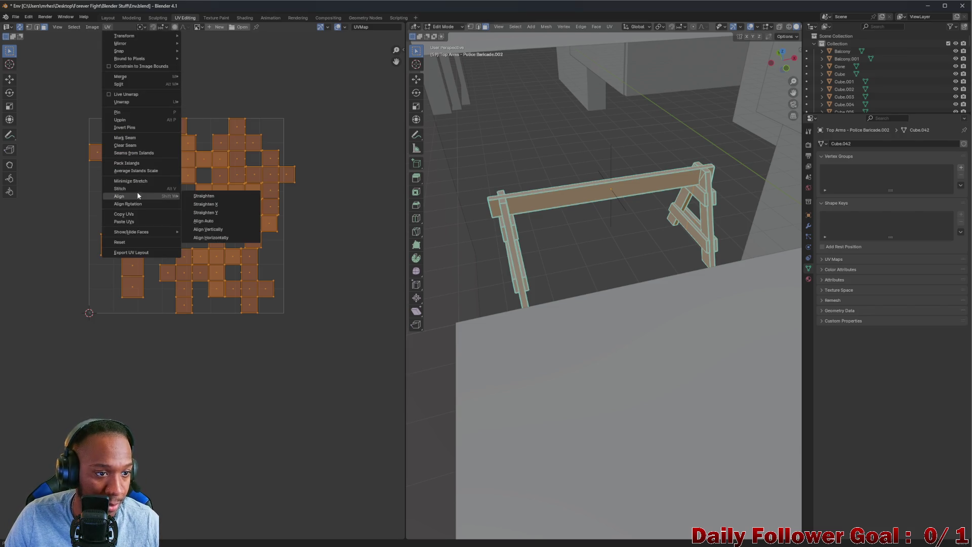
left_click(141, 163)
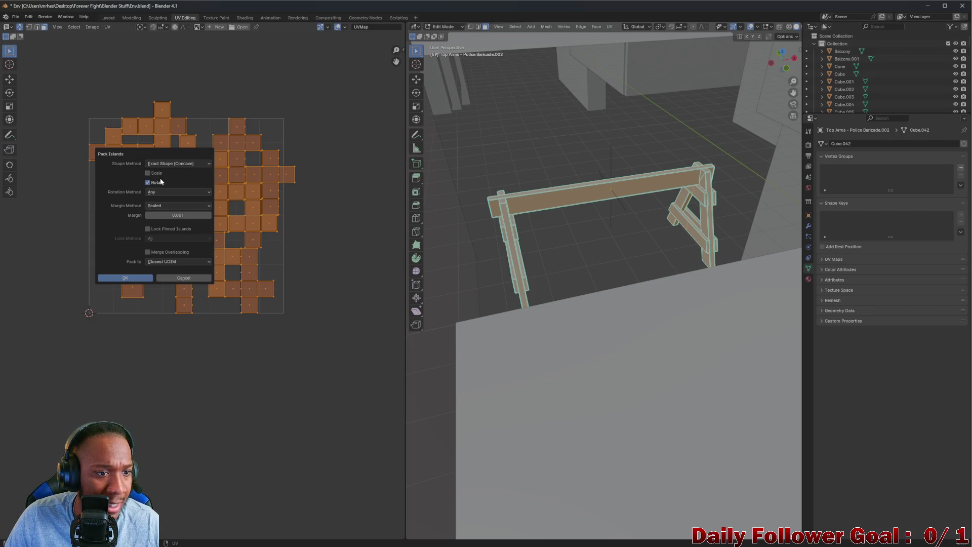
left_click(138, 277)
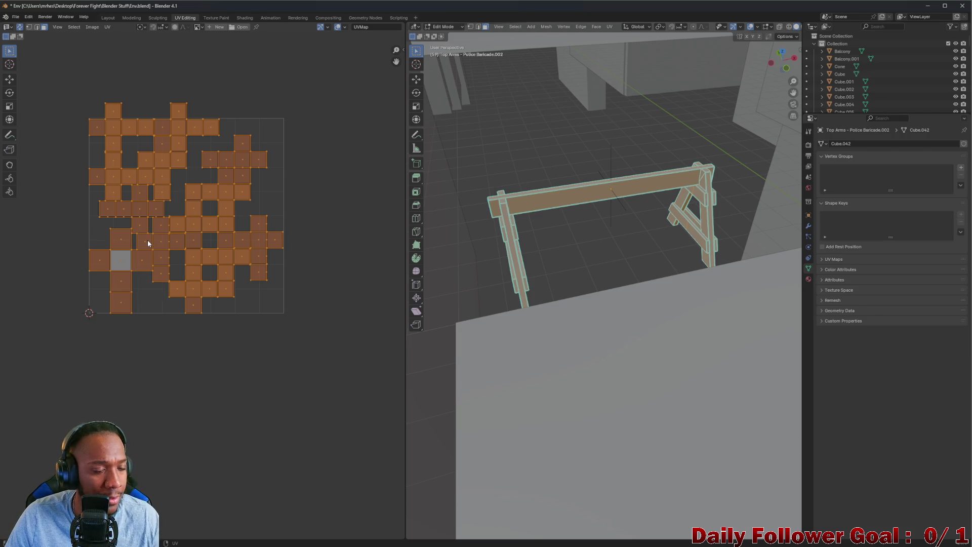
Undo stray selections and move a group of faces down-left into the empty gap
left_click(147, 120)
left_click_drag(87, 78, 290, 220)
key("ctrl+z")
key("ctrl+z")
key("ctrl+z")
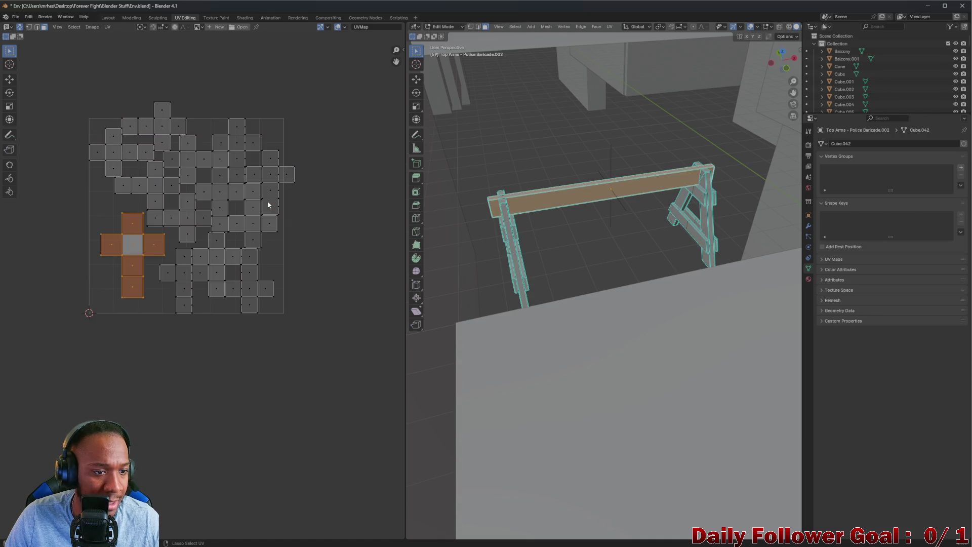
key("ctrl+z")
key("ctrl+z")
left_click_drag(76, 95, 276, 188)
mouse_move(299, 343)
left_mouse_down()
mouse_move(238, 162)
mouse_move(204, 159)
mouse_move(187, 170)
left_mouse_up()
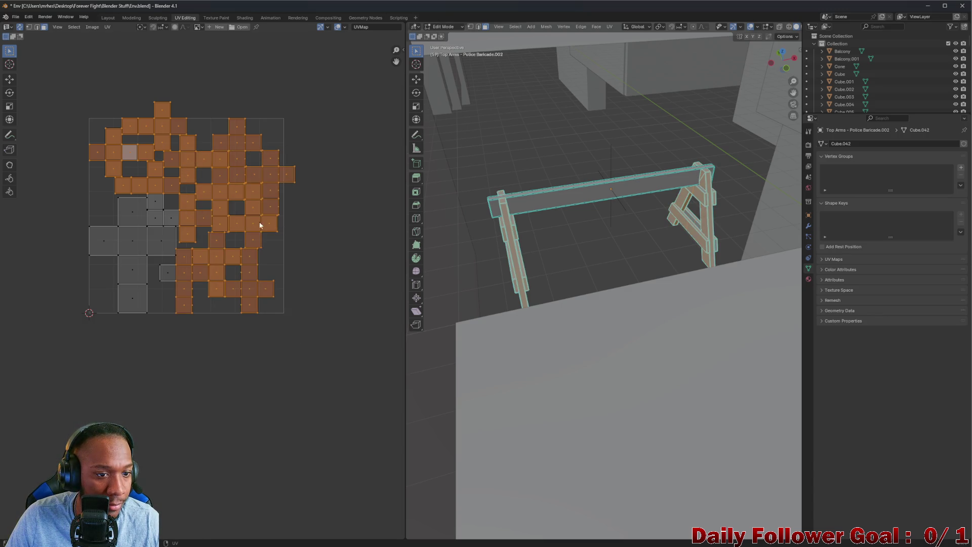
mouse_move(207, 207)
left_mouse_down()
mouse_move(163, 208)
mouse_move(152, 218)
mouse_move(145, 200)
left_mouse_up()
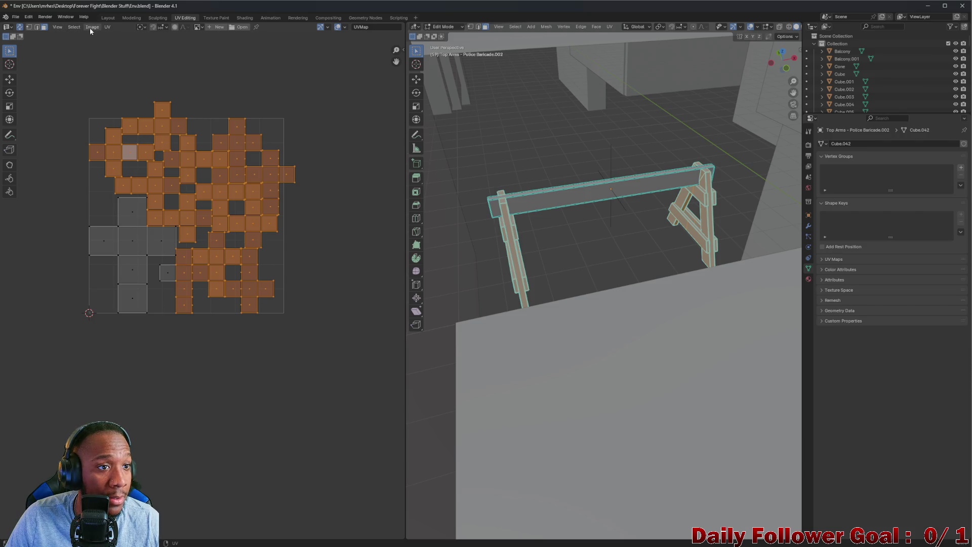
left_click(111, 26)
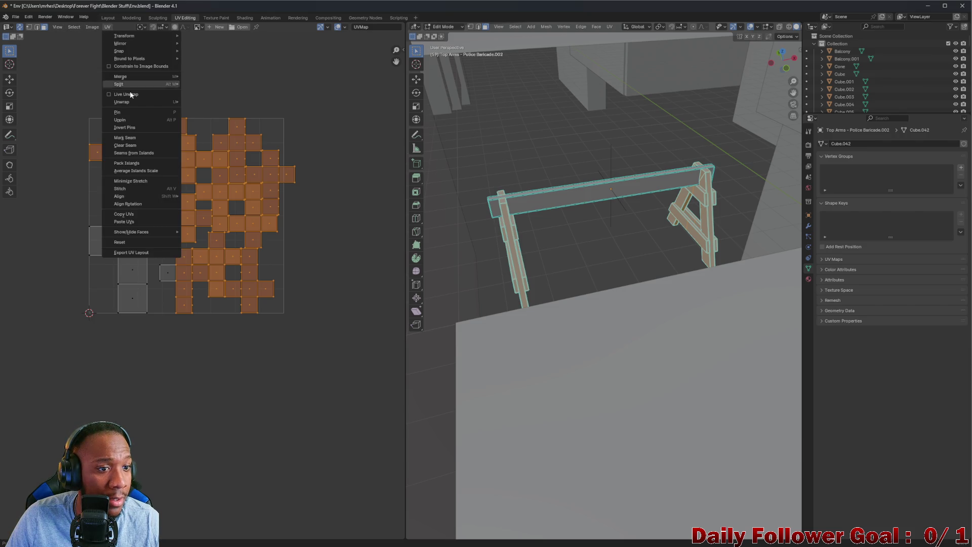
Pack islands with Scale and Rotate on, Exact Shape and Any rotation, then repack
left_click(132, 166)
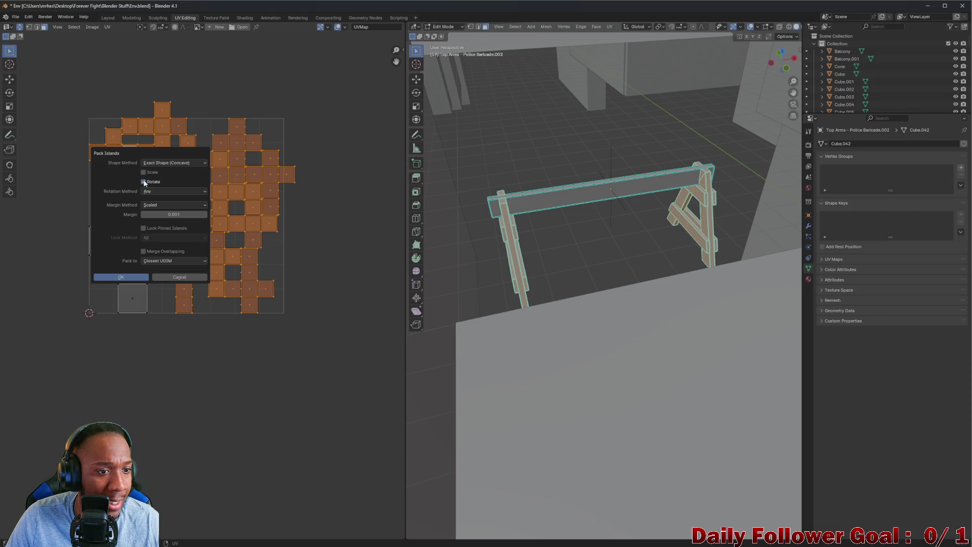
left_click(143, 182)
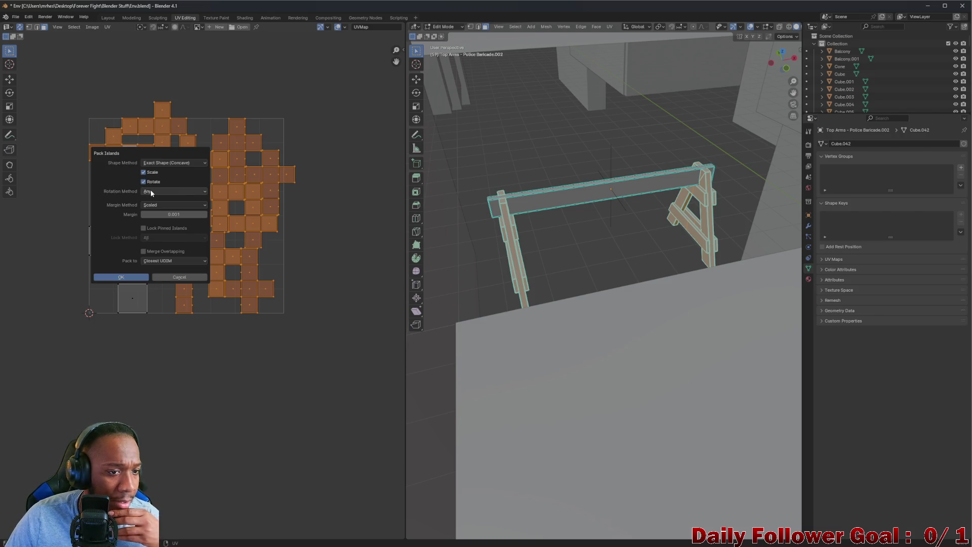
left_click(167, 191)
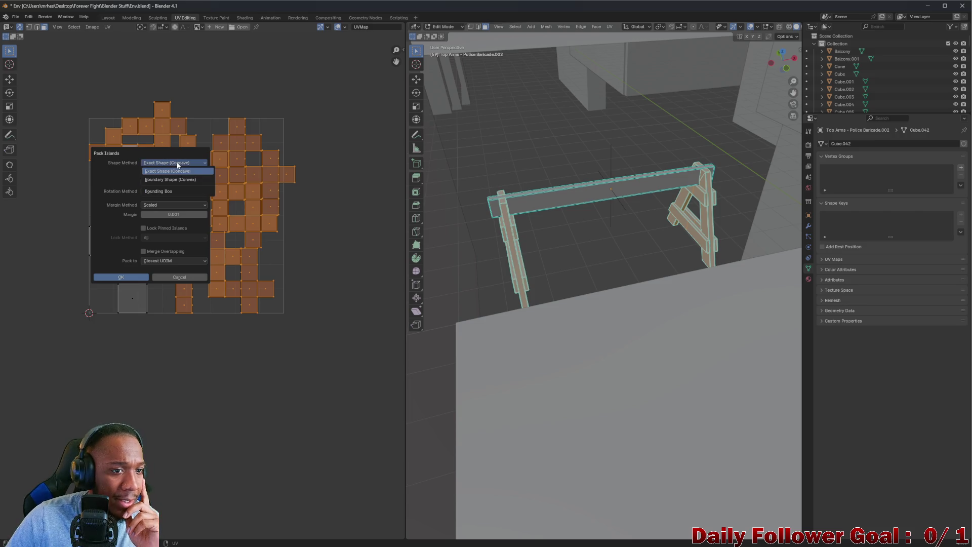
left_click(168, 190)
left_click(163, 190)
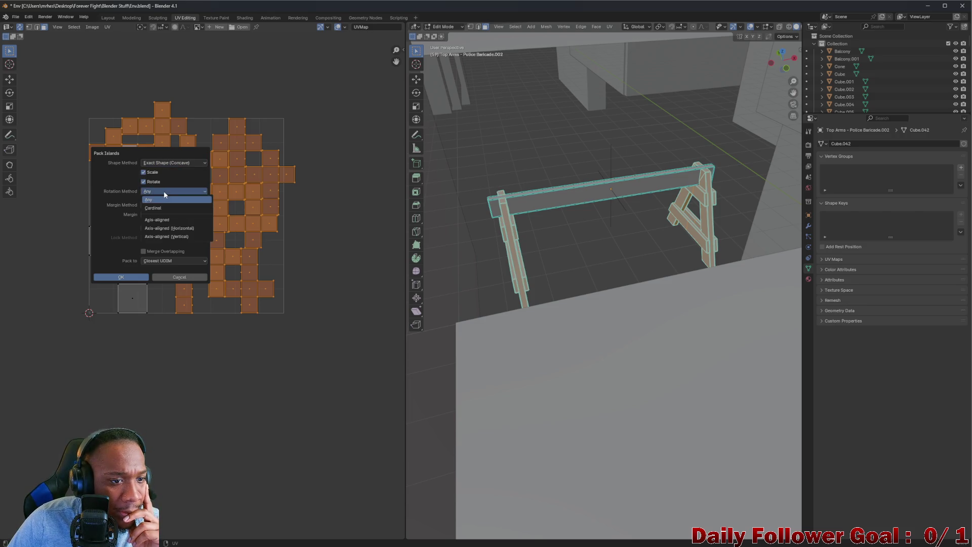
left_click(163, 197)
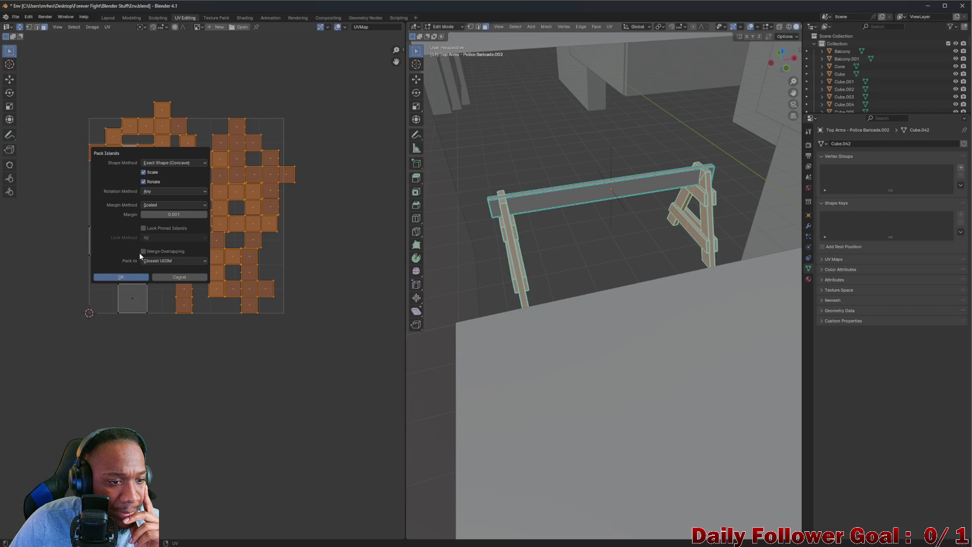
left_click(129, 278)
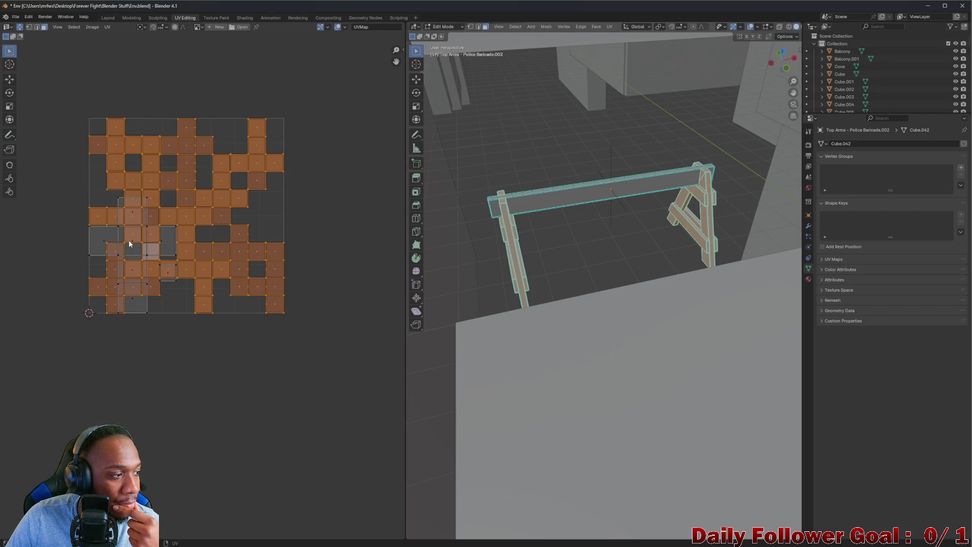
key("ctrl+p")
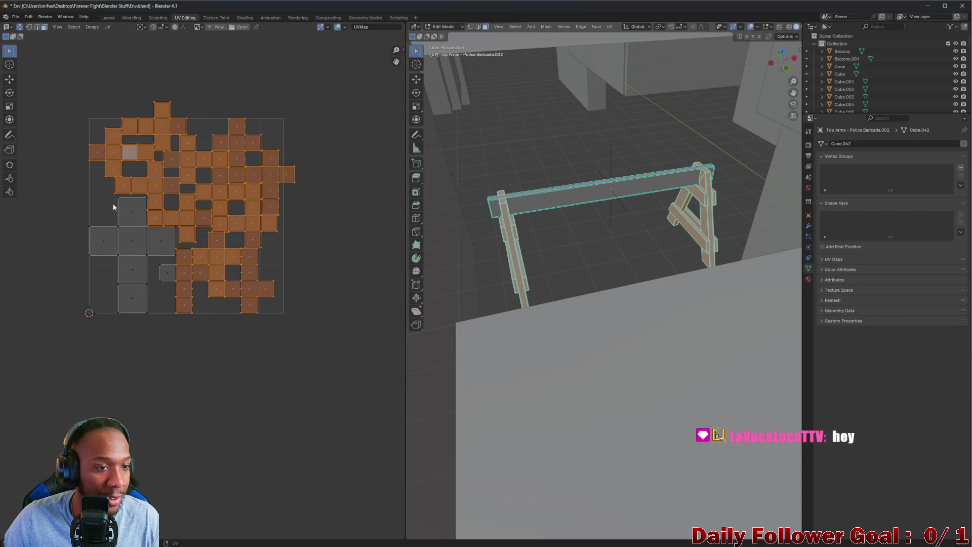
Box-select all UV islands and pack them into the UV square
scroll(179, 205, "up", 1)
scroll(167, 224, "down", 1)
left_click_drag(66, 91, 342, 345)
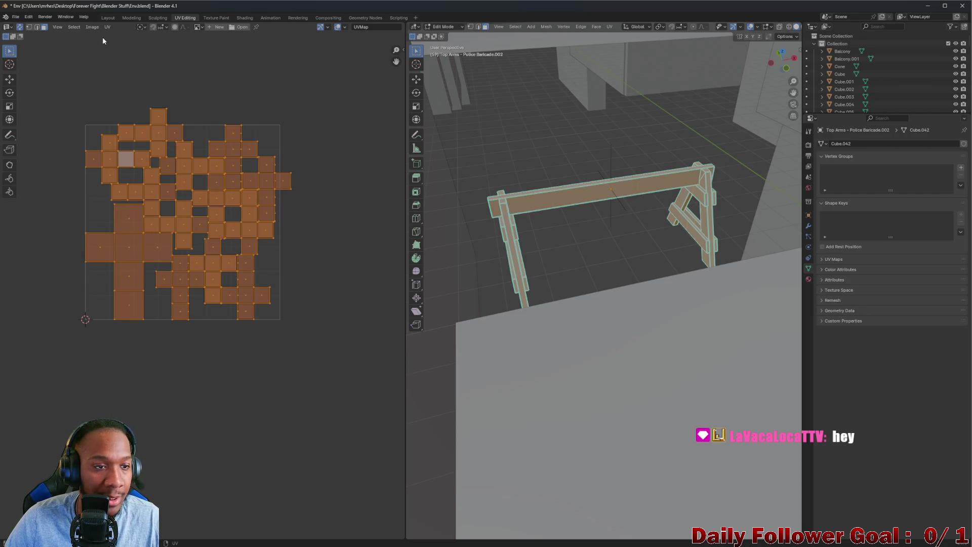
left_click(92, 27)
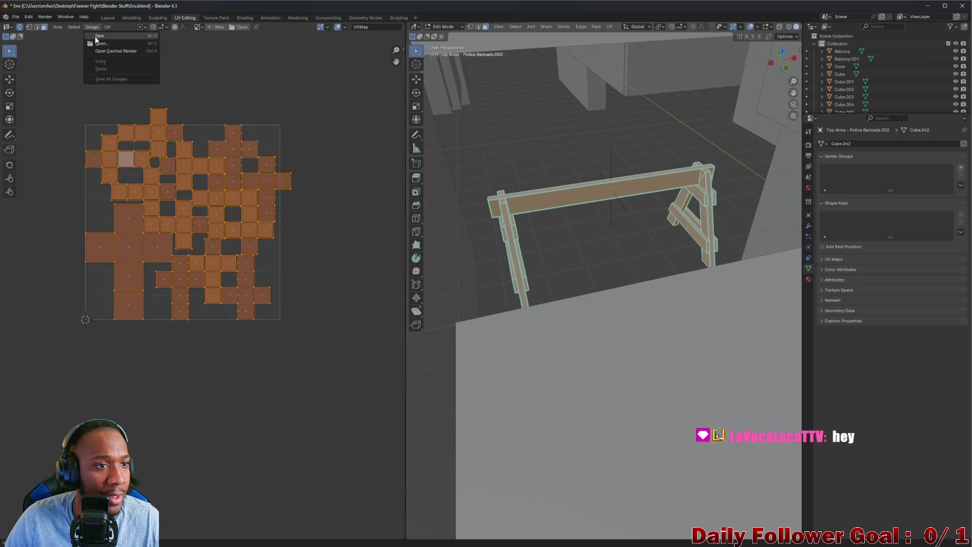
left_click(107, 26)
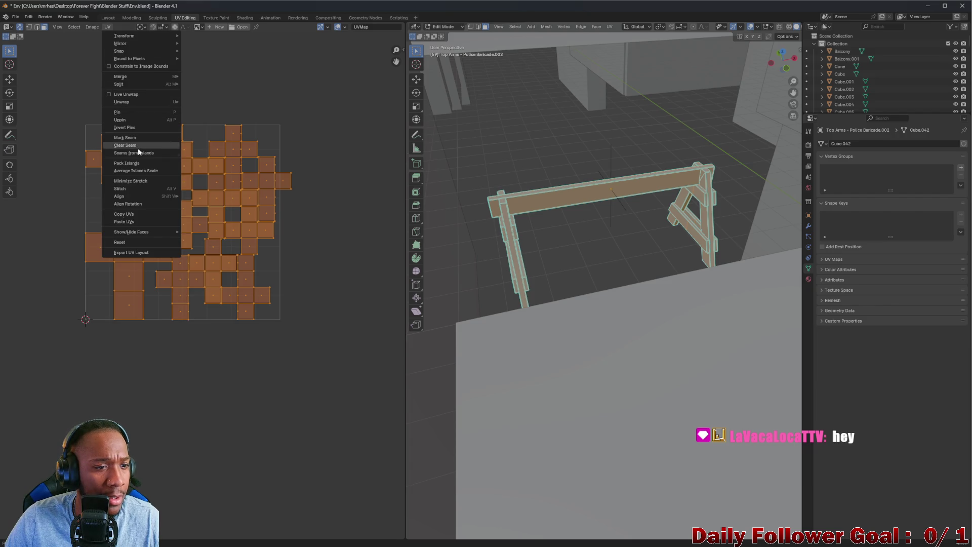
left_click(141, 162)
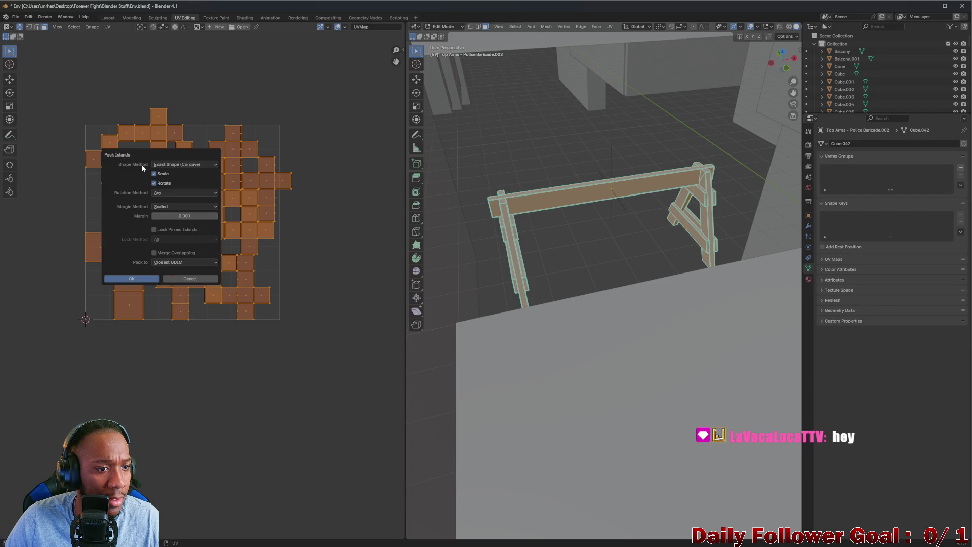
left_click(133, 278)
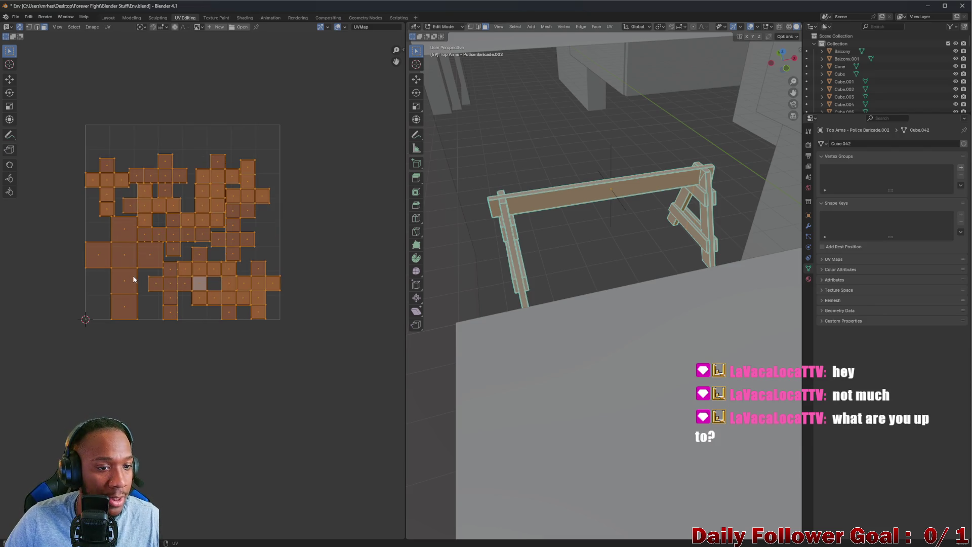
Deselect all UV islands and select a single face to check the layout
scroll(133, 276, "up", 2)
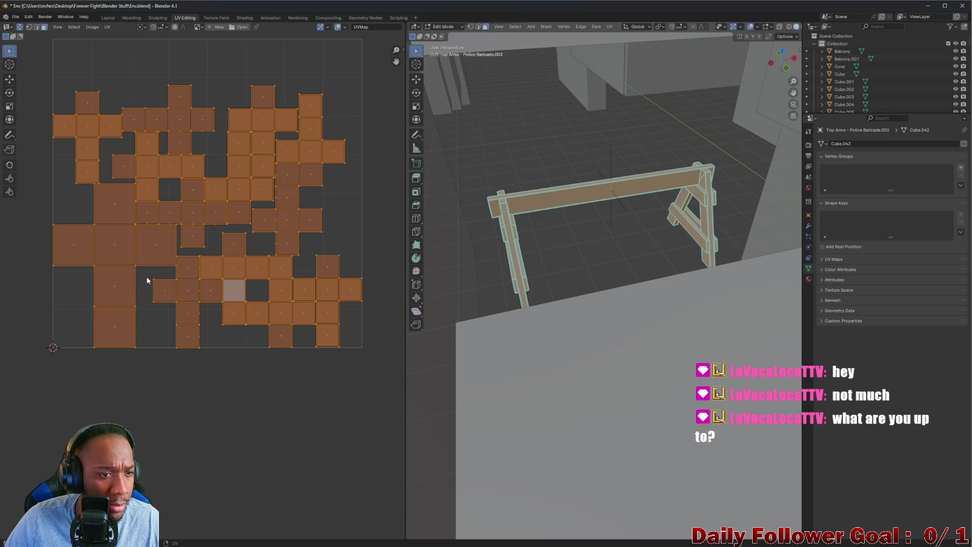
scroll(147, 278, "down", 2)
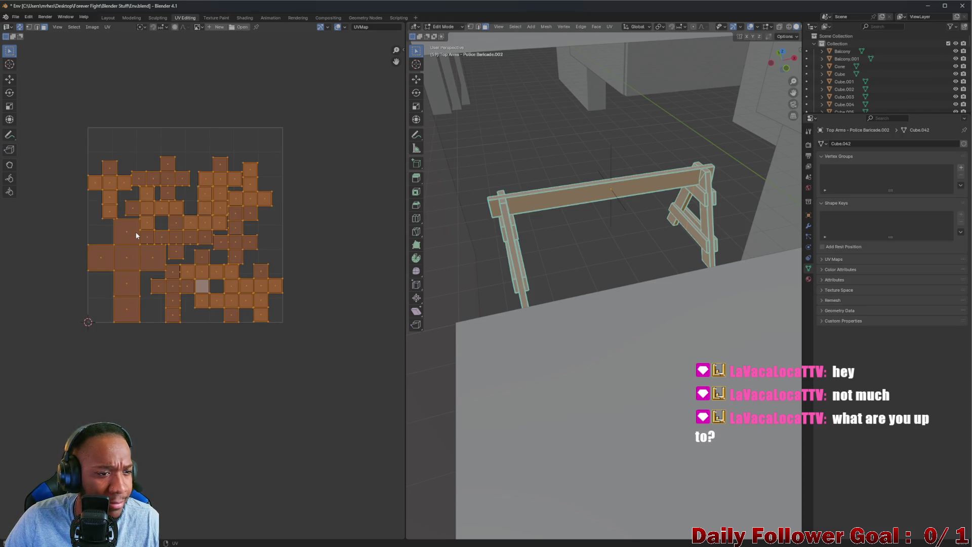
scroll(136, 233, "up", 1)
left_click(104, 27)
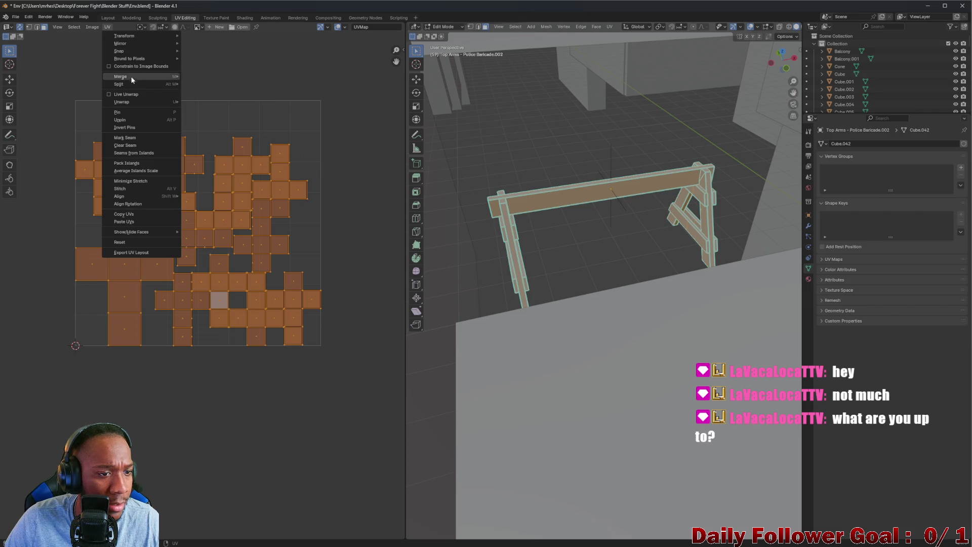
left_click(329, 197)
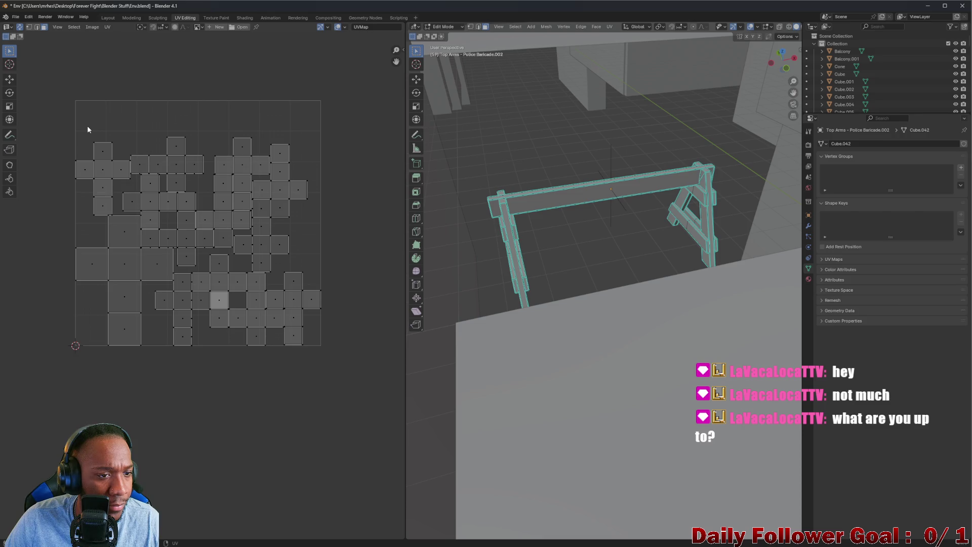
left_click(102, 169)
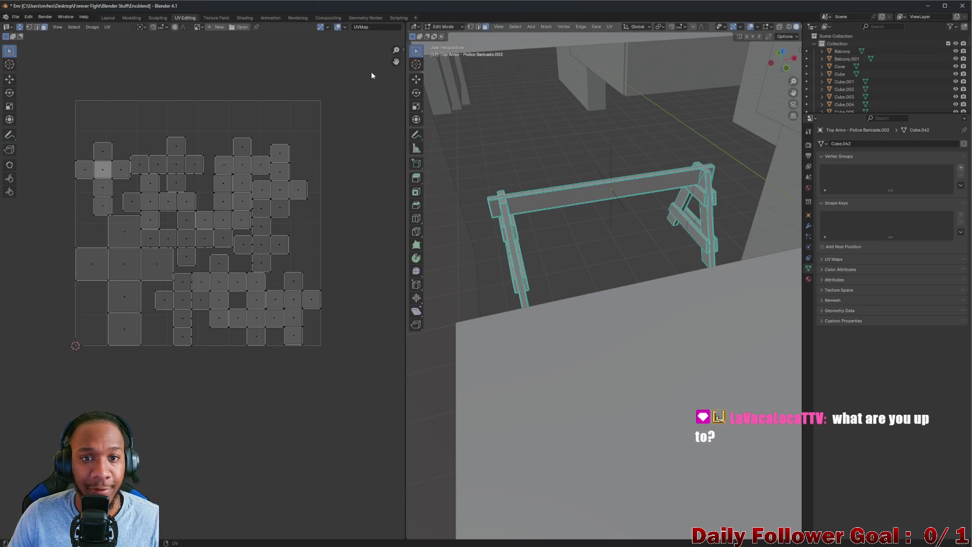
Return to the Layout workspace and box-select the whole barricade
left_click(108, 18)
mouse_move(294, 172)
middle_mouse_down()
mouse_move(282, 228)
mouse_move(268, 208)
mouse_move(317, 218)
mouse_move(329, 208)
mouse_move(313, 277)
middle_mouse_up()
mouse_move(271, 199)
left_mouse_down()
mouse_move(490, 272)
mouse_move(463, 271)
left_mouse_up()
left_click(351, 247)
mouse_move(351, 246)
middle_mouse_down()
mouse_move(435, 254)
mouse_move(380, 245)
mouse_move(367, 264)
mouse_move(379, 264)
middle_mouse_up()
left_click_drag(245, 253, 454, 307)
mouse_move(363, 319)
middle_mouse_down()
mouse_move(371, 288)
mouse_move(361, 232)
mouse_move(233, 265)
mouse_move(220, 253)
mouse_move(230, 241)
mouse_move(233, 249)
middle_mouse_up()
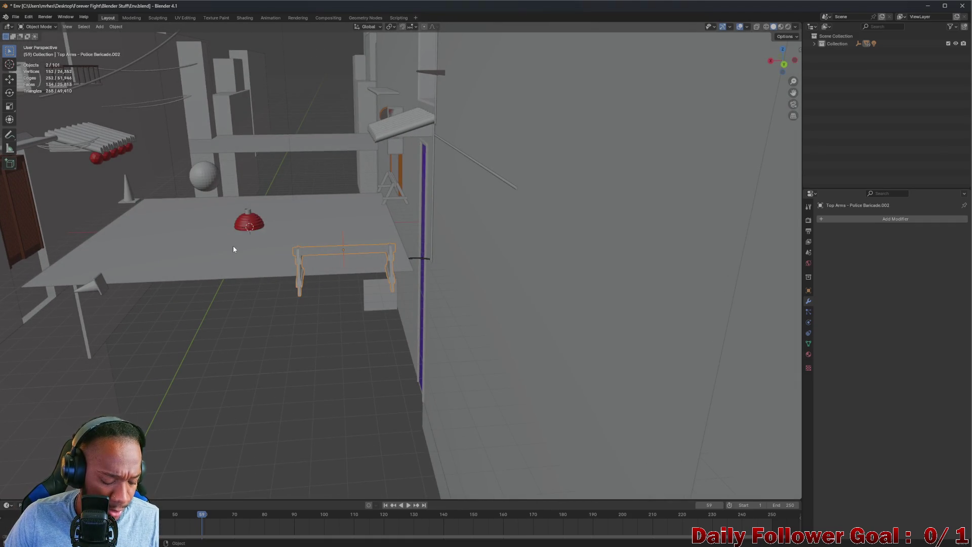
Duplicate the barricade twice, placing the copies in a row to its left
key("shift+d")
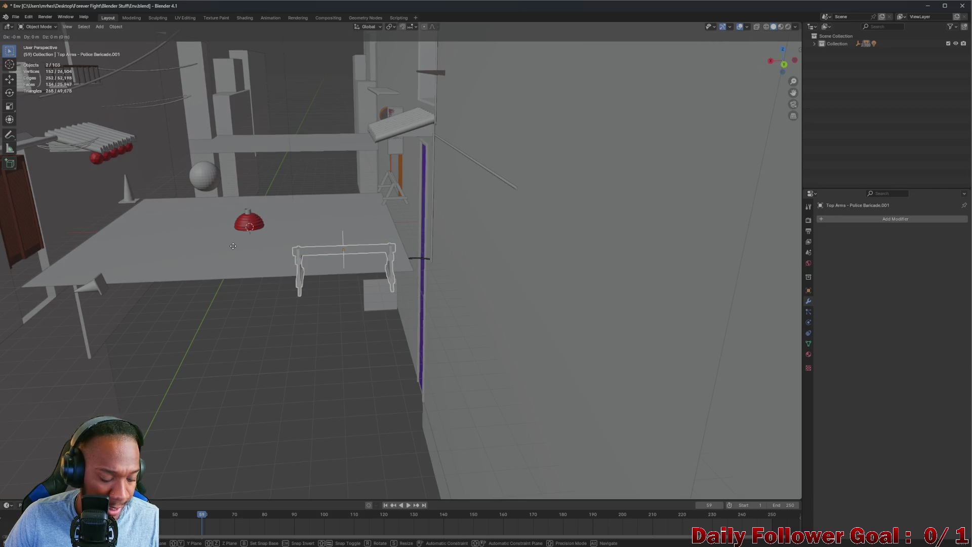
left_click(100, 260)
mouse_move(100, 260)
middle_mouse_down()
mouse_move(108, 245)
mouse_move(175, 249)
mouse_move(229, 281)
mouse_move(260, 332)
mouse_move(166, 273)
middle_mouse_up()
key("shift+d")
left_click(212, 263)
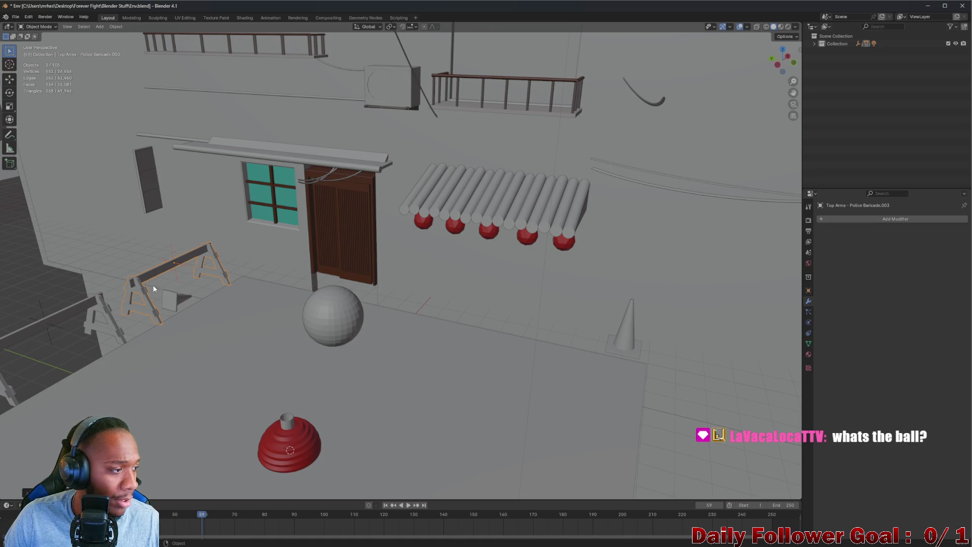
mouse_move(125, 297)
middle_mouse_down()
mouse_move(177, 302)
mouse_move(167, 325)
mouse_move(175, 302)
mouse_move(236, 313)
mouse_move(312, 293)
mouse_move(256, 191)
mouse_move(254, 247)
mouse_move(356, 289)
mouse_move(297, 222)
middle_mouse_up()
Delete the grey sphere and red dome, then undo that deletion
left_click(271, 191)
left_click(358, 268, "shift")
key("x")
left_click(358, 268)
mouse_move(358, 264)
middle_mouse_down()
mouse_move(410, 238)
mouse_move(500, 335)
mouse_move(553, 304)
mouse_move(560, 321)
mouse_move(587, 301)
mouse_move(506, 324)
mouse_move(430, 329)
middle_mouse_up()
key("ctrl+z")
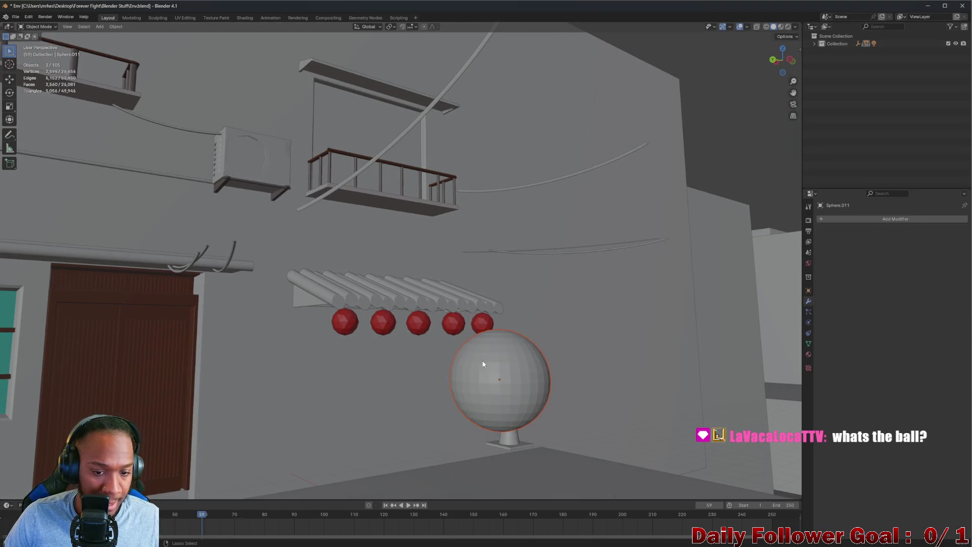
mouse_move(482, 369)
middle_mouse_down()
mouse_move(579, 434)
mouse_move(499, 343)
middle_mouse_up()
Select the red dome on its own and delete it
left_click(505, 362)
mouse_move(377, 277)
middle_mouse_down()
mouse_move(499, 272)
mouse_move(545, 280)
mouse_move(526, 311)
middle_mouse_up()
key("g")
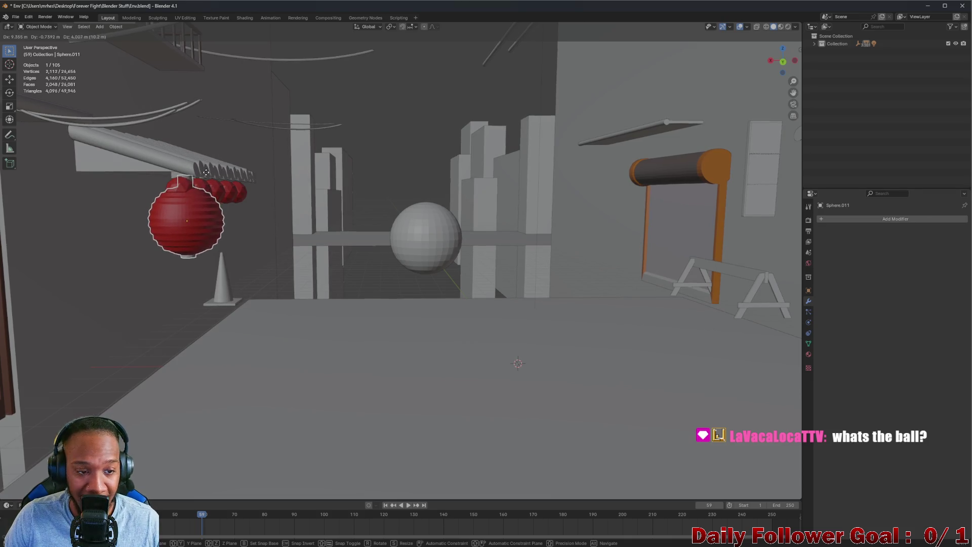
key("Escape")
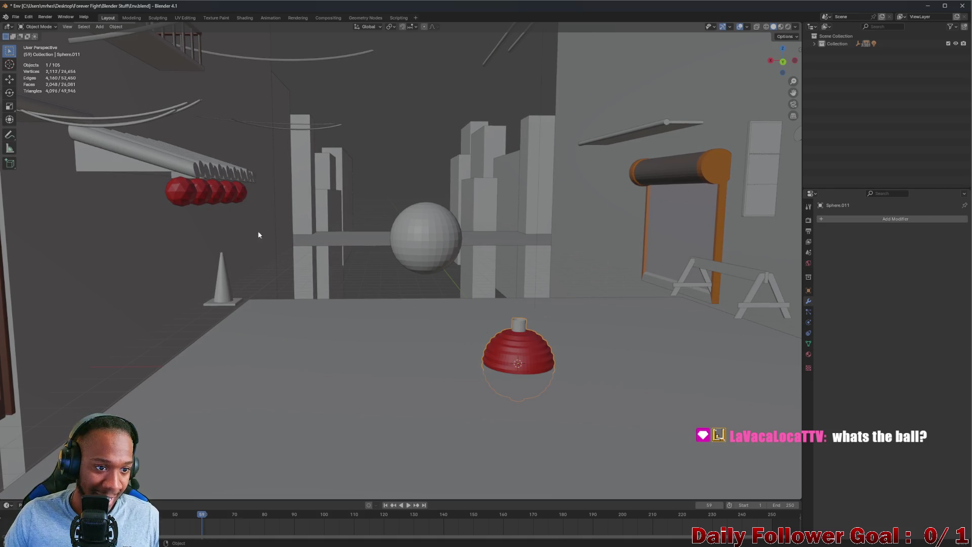
scroll(152, 178, "up", 5)
left_click(164, 178)
mouse_move(163, 178)
middle_mouse_down()
mouse_move(229, 211)
mouse_move(481, 284)
mouse_move(648, 372)
mouse_move(456, 301)
mouse_move(526, 345)
mouse_move(469, 353)
mouse_move(341, 336)
mouse_move(179, 246)
mouse_move(446, 244)
mouse_move(357, 276)
mouse_move(202, 233)
mouse_move(450, 250)
mouse_move(406, 246)
middle_mouse_up()
left_click(652, 380)
key("Delete")
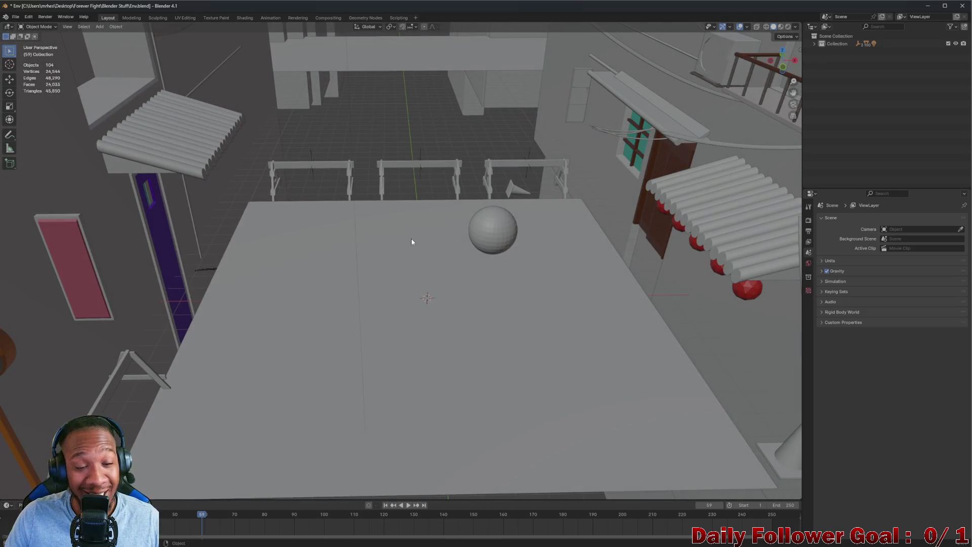
mouse_move(673, 217)
middle_mouse_down()
mouse_move(711, 227)
mouse_move(583, 241)
mouse_move(473, 278)
mouse_move(321, 256)
mouse_move(341, 263)
mouse_move(428, 227)
middle_mouse_up()
Select the grey sphere and delete it with X
left_click(531, 219)
key("x")
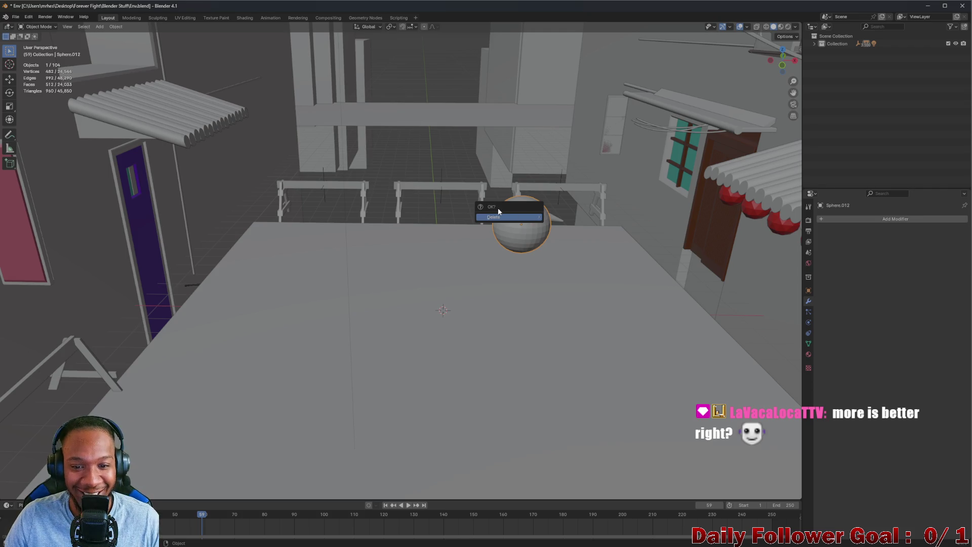
left_click(484, 219)
mouse_move(469, 223)
middle_mouse_down()
mouse_move(390, 249)
mouse_move(278, 217)
mouse_move(603, 278)
mouse_move(618, 297)
mouse_move(483, 262)
middle_mouse_up()
scroll(346, 249, "up", 3)
Shift-select the three barricades in the row
left_click(326, 252)
left_click(397, 259, "shift")
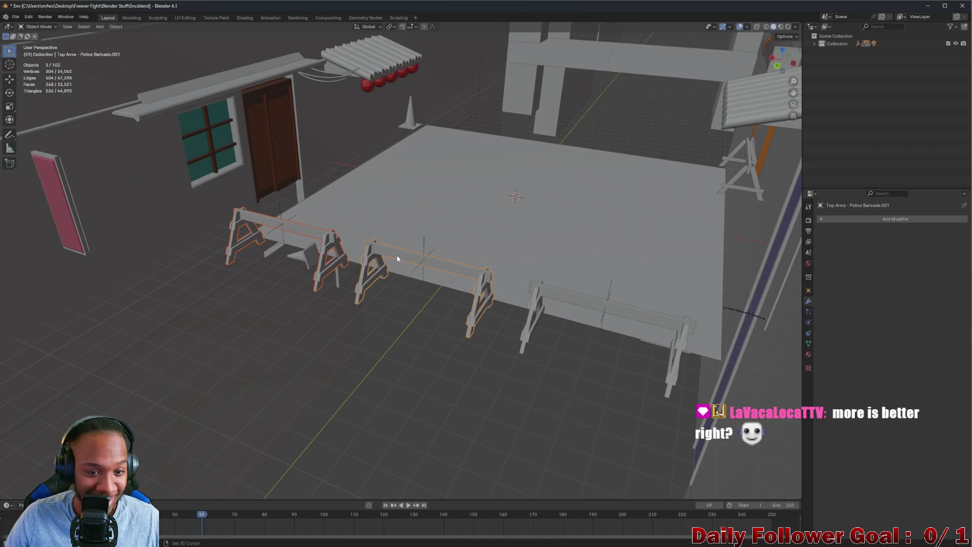
left_click(613, 311, "shift")
scroll(542, 298, "up", 5)
mouse_move(542, 298)
middle_mouse_down()
mouse_move(386, 286)
mouse_move(329, 326)
mouse_move(369, 232)
mouse_move(439, 267)
mouse_move(412, 282)
mouse_move(419, 295)
middle_mouse_up()
scroll(386, 287, "down", 5)
scroll(419, 291, "up", 4)
scroll(412, 283, "down", 2)
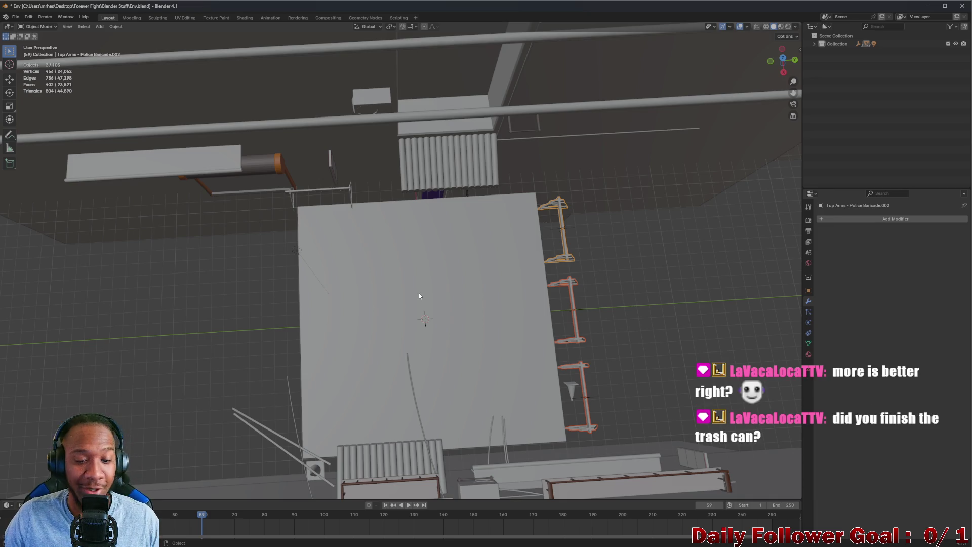
Duplicate the barricade row and move it along Y to the platform's opposite edge
key("shift+d")
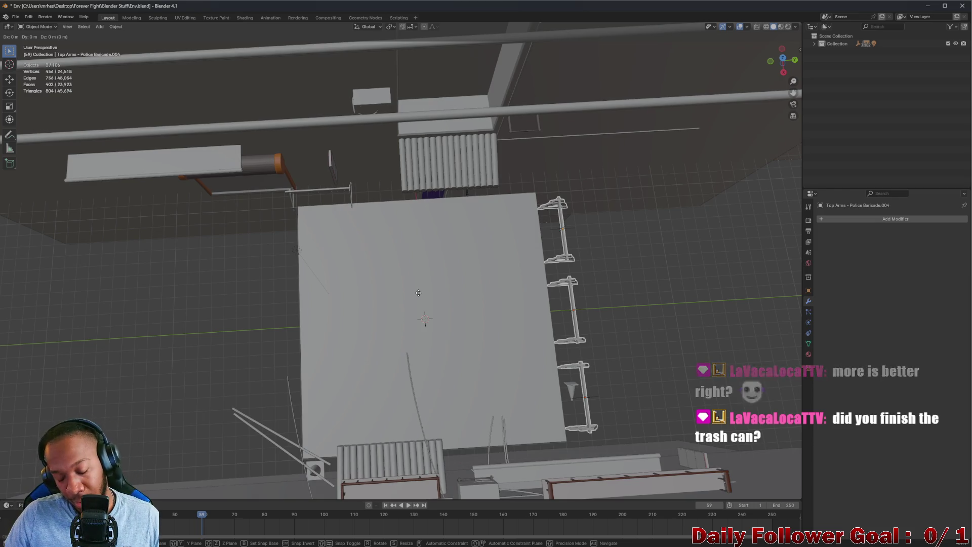
key("x")
key("y")
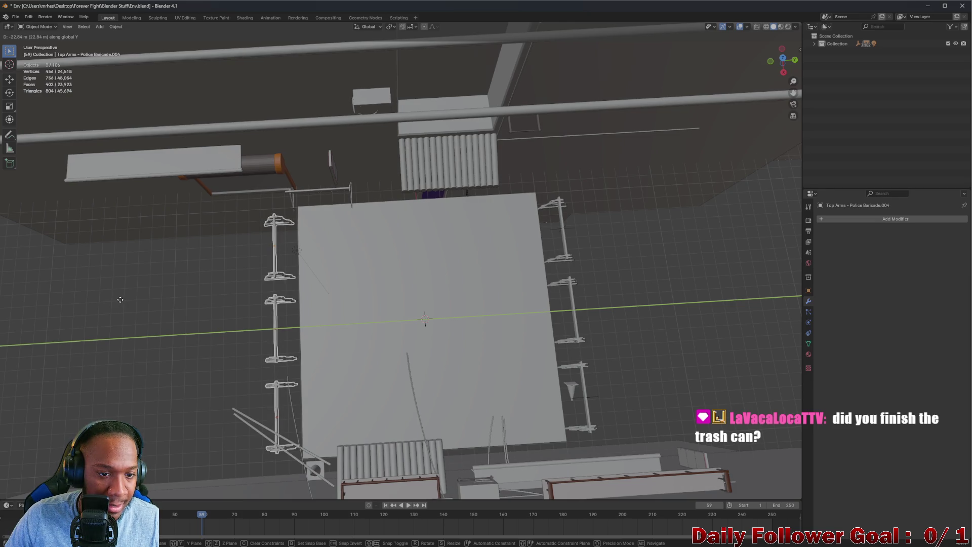
left_click(121, 299)
Select the platform Plane from a side perspective view
mouse_move(339, 347)
middle_mouse_down()
mouse_move(247, 278)
mouse_move(249, 363)
mouse_move(349, 277)
mouse_move(341, 319)
mouse_move(331, 286)
mouse_move(457, 321)
mouse_move(385, 278)
mouse_move(403, 321)
mouse_move(267, 253)
mouse_move(260, 269)
mouse_move(277, 294)
mouse_move(341, 292)
middle_mouse_up()
left_click(331, 281)
scroll(352, 304, "up", 5)
scroll(385, 282, "down", 5)
scroll(278, 294, "up", 2)
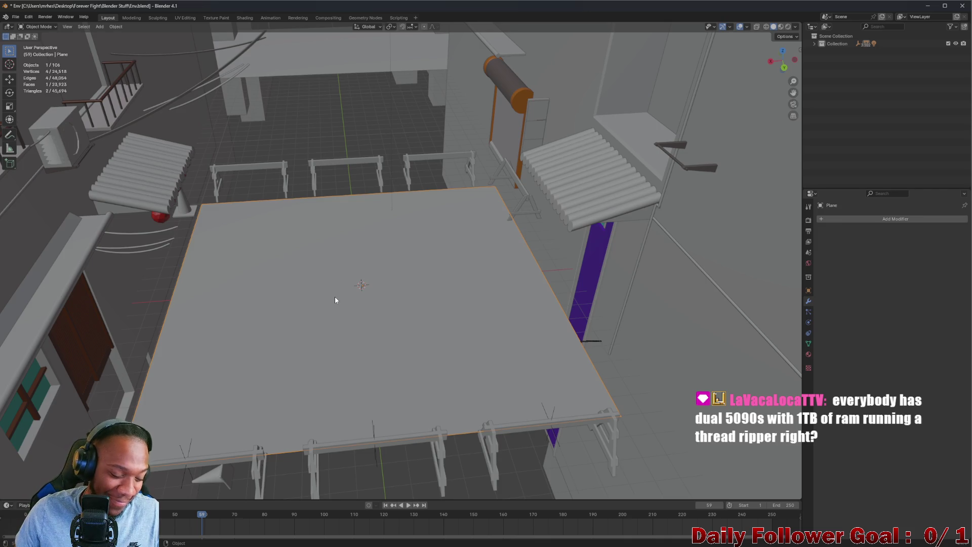
scroll(339, 302, "up", 4)
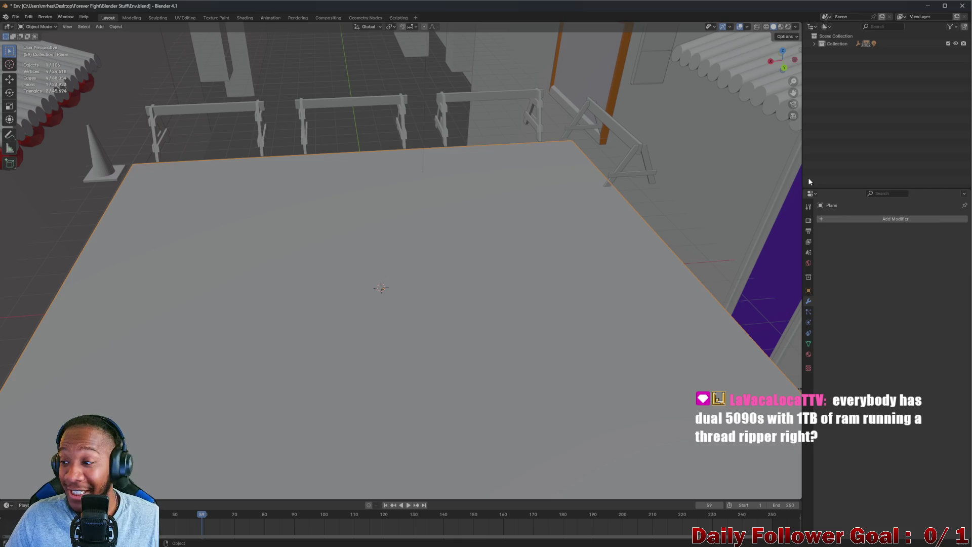
scroll(576, 219, "down", 3)
mouse_move(576, 218)
middle_mouse_down()
mouse_move(601, 210)
mouse_move(601, 247)
mouse_move(552, 261)
middle_mouse_up()
scroll(408, 197, "up", 2)
scroll(409, 197, "down", 3)
mouse_move(408, 197)
middle_mouse_down()
mouse_move(268, 232)
mouse_move(352, 234)
mouse_move(321, 233)
middle_mouse_up()
scroll(317, 233, "up", 2)
scroll(317, 230, "up", 1)
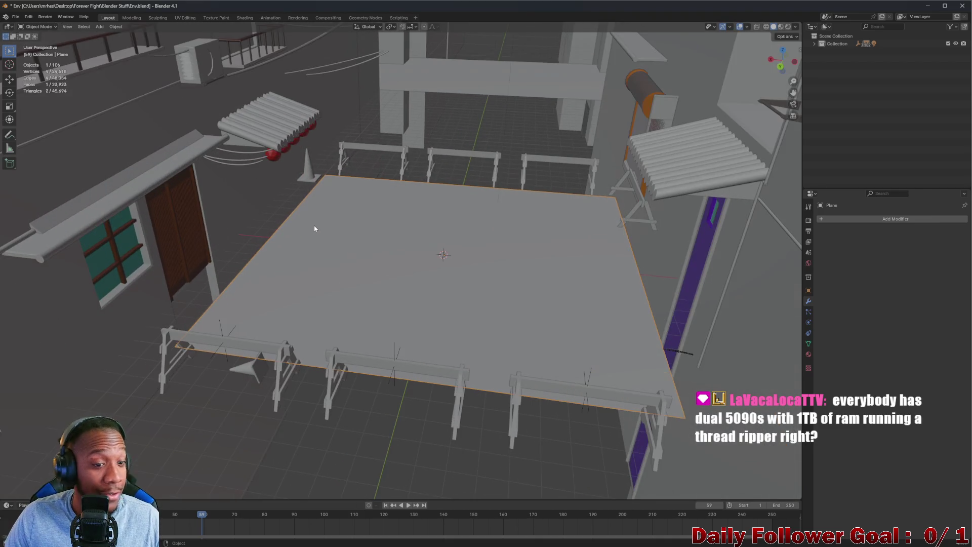
scroll(399, 267, "down", 2)
middle_click_drag(381, 274, 356, 340)
scroll(387, 267, "up", 3)
scroll(387, 267, "down", 3)
mouse_move(387, 267)
middle_mouse_down()
mouse_move(434, 183)
mouse_move(416, 236)
mouse_move(396, 205)
mouse_move(420, 207)
middle_mouse_up()
scroll(416, 237, "up", 3)
scroll(415, 232, "down", 2)
scroll(408, 208, "up", 3)
scroll(408, 241, "up", 4)
middle_click_drag(415, 254, 349, 247)
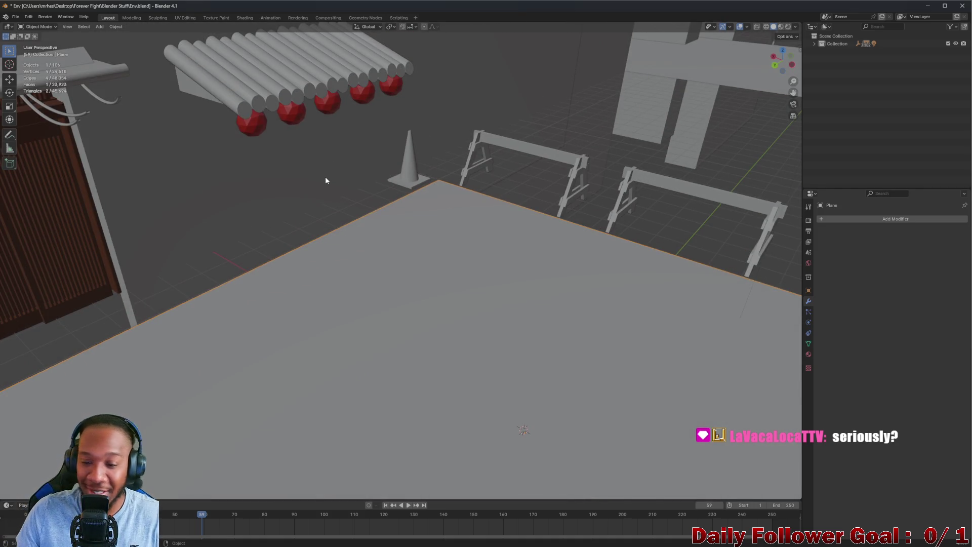
mouse_move(363, 212)
middle_mouse_down()
mouse_move(532, 130)
mouse_move(503, 143)
mouse_move(486, 202)
mouse_move(527, 193)
mouse_move(501, 207)
middle_mouse_up()
scroll(527, 194, "up", 4)
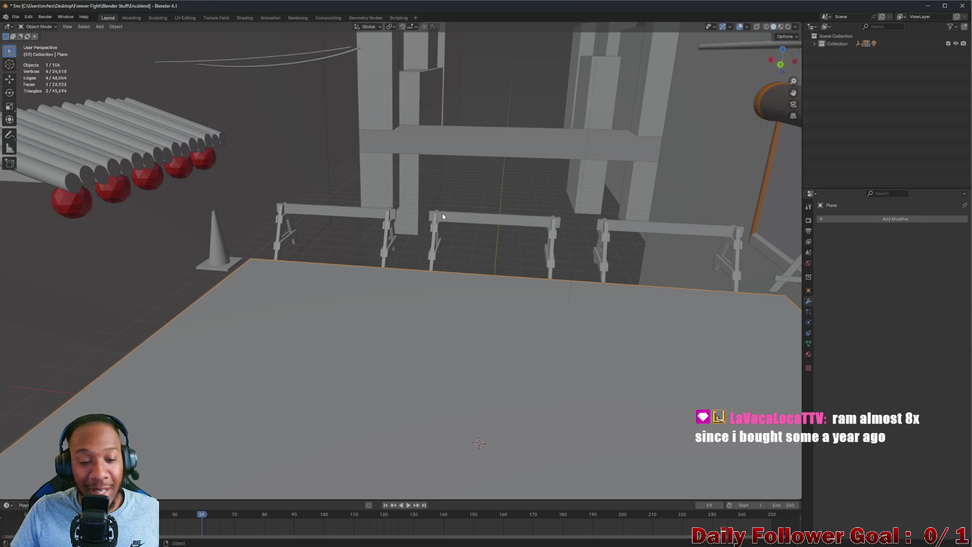
middle_click_drag(442, 213, 446, 263)
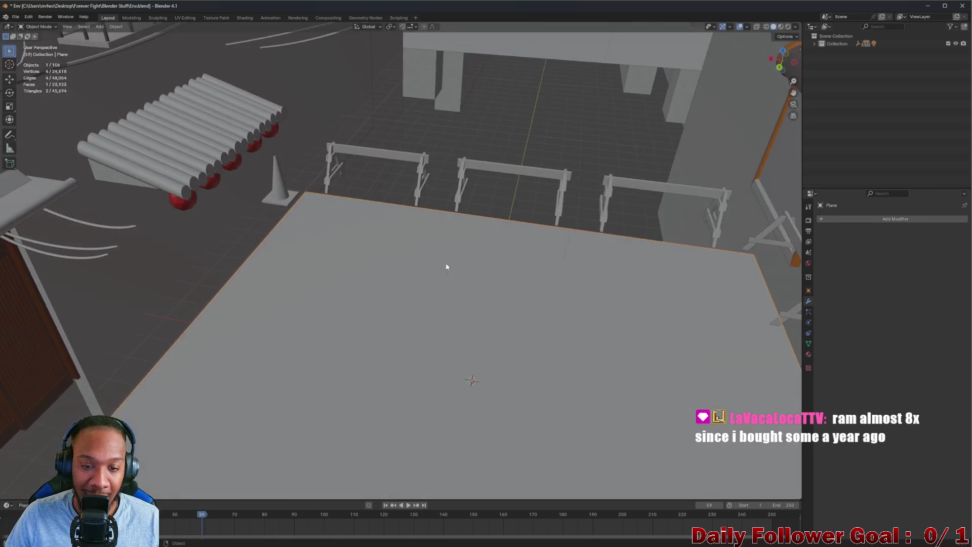
mouse_move(508, 289)
middle_mouse_down()
mouse_move(250, 254)
mouse_move(352, 257)
middle_mouse_up()
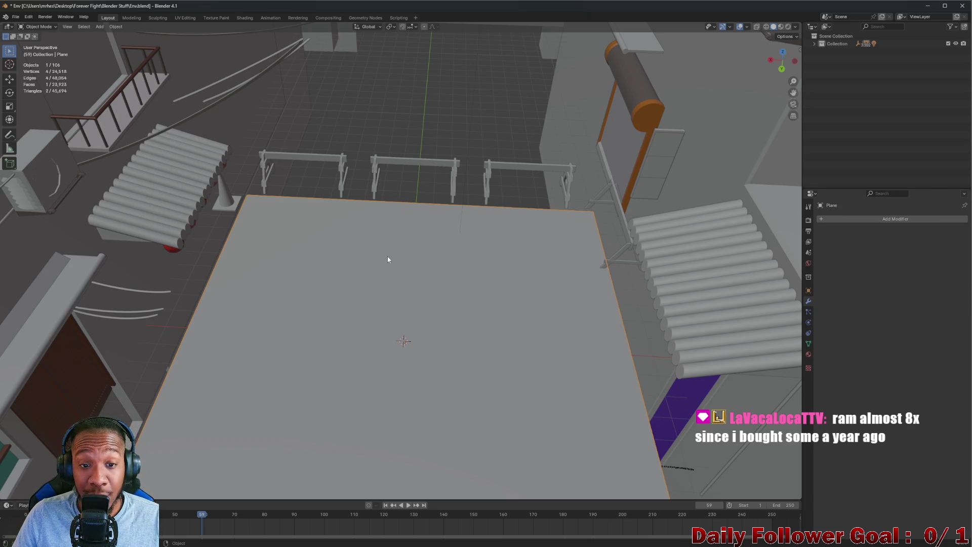
middle_click_drag(399, 265, 391, 231)
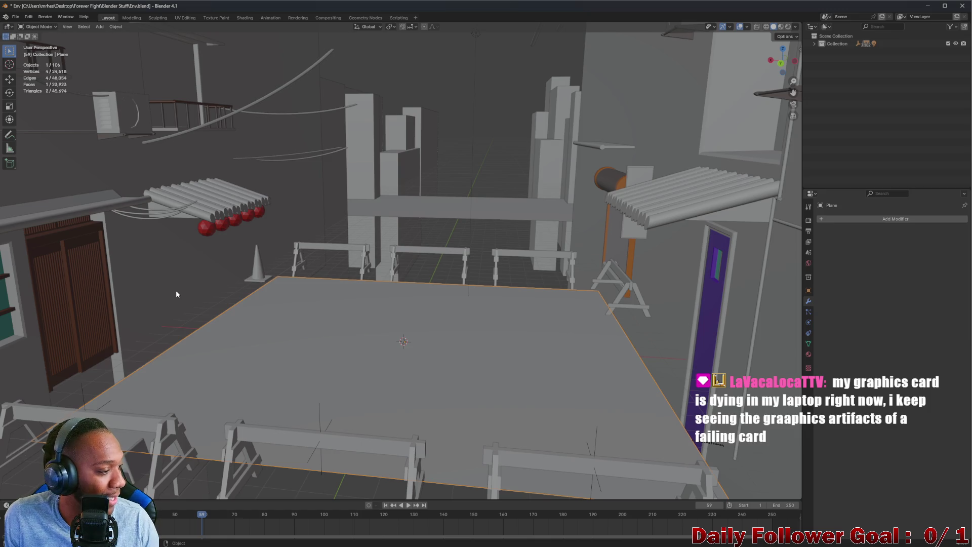
mouse_move(254, 317)
middle_mouse_down()
mouse_move(260, 336)
mouse_move(302, 358)
middle_mouse_up()
mouse_move(302, 390)
middle_mouse_down()
mouse_move(315, 333)
mouse_move(364, 316)
middle_mouse_up()
scroll(372, 301, "up", 5)
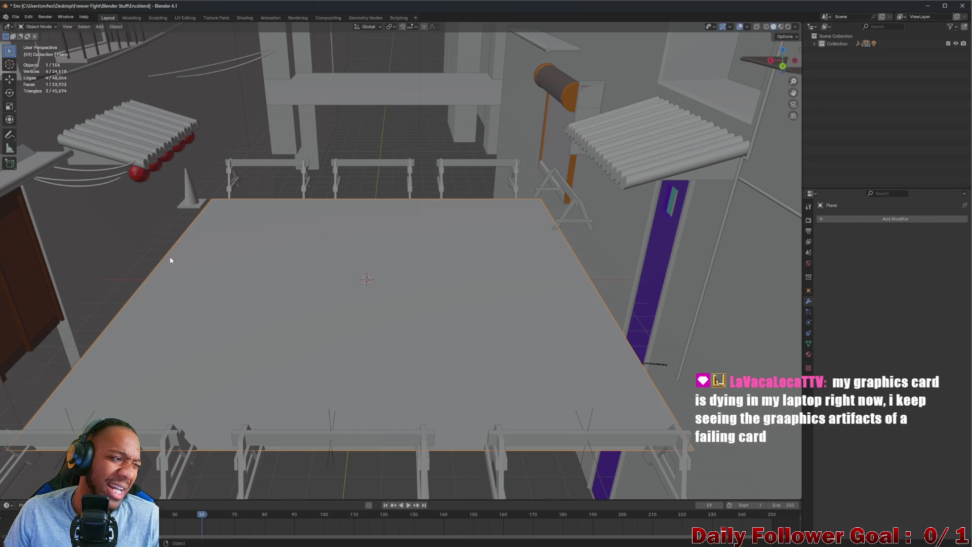
mouse_move(167, 237)
middle_mouse_down()
mouse_move(271, 229)
mouse_move(238, 218)
mouse_move(217, 166)
middle_mouse_up()
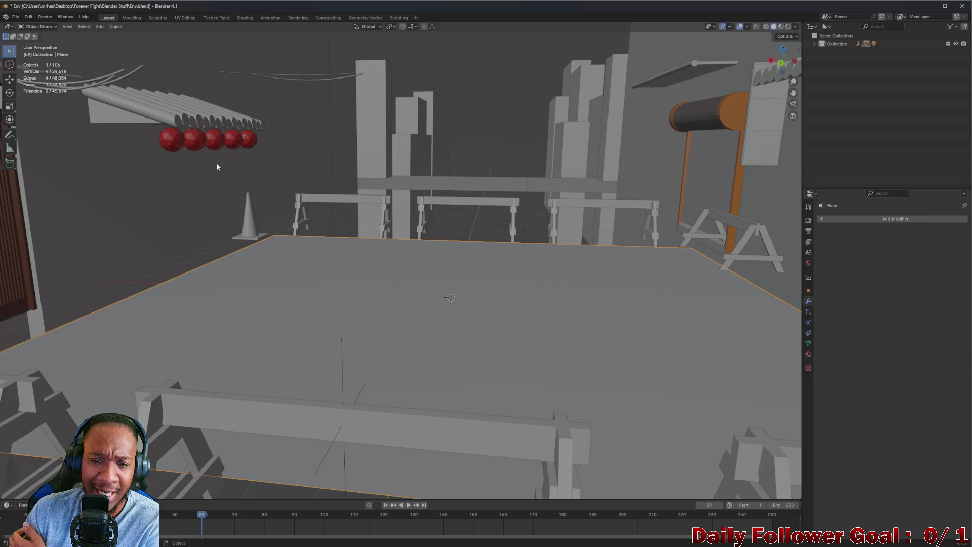
mouse_move(207, 181)
middle_mouse_down()
mouse_move(271, 234)
mouse_move(265, 224)
mouse_move(176, 242)
mouse_move(212, 265)
mouse_move(245, 245)
mouse_move(254, 257)
middle_mouse_up()
scroll(176, 242, "down", 5)
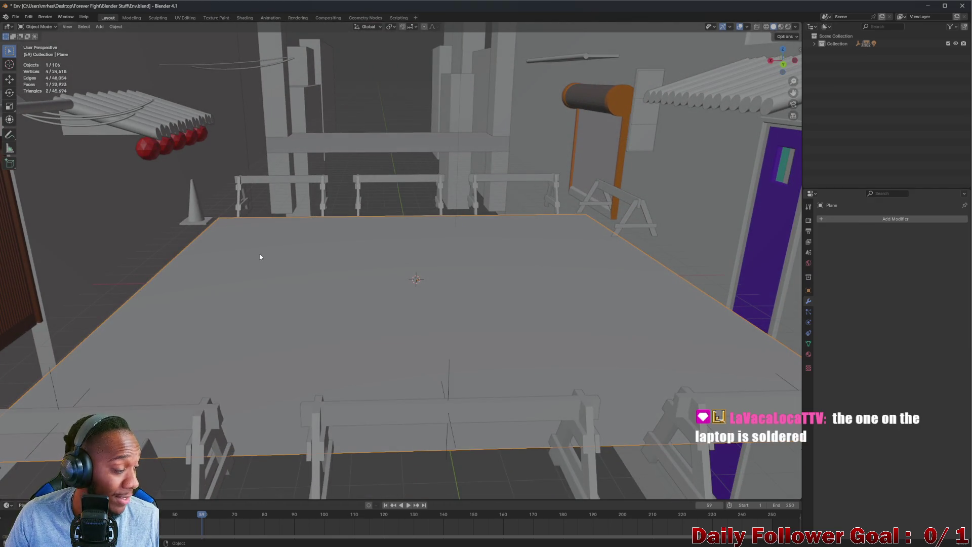
mouse_move(264, 258)
middle_mouse_down()
mouse_move(425, 275)
mouse_move(588, 267)
mouse_move(555, 265)
mouse_move(562, 243)
mouse_move(560, 280)
mouse_move(579, 341)
mouse_move(672, 342)
mouse_move(580, 347)
middle_mouse_up()
left_click(579, 341)
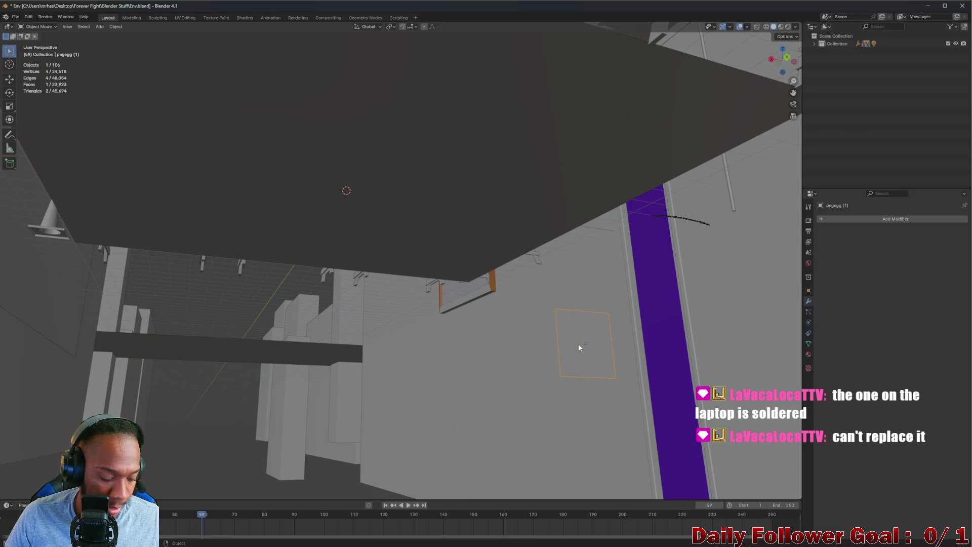
Delete the stray pngegg image quad and the leftover cylinder disc
key("Delete")
mouse_move(579, 348)
middle_mouse_down()
mouse_move(469, 366)
mouse_move(421, 397)
mouse_move(447, 388)
mouse_move(237, 336)
mouse_move(185, 358)
mouse_move(211, 373)
mouse_move(341, 387)
mouse_move(249, 408)
mouse_move(216, 380)
middle_mouse_up()
left_click(163, 369)
key("Delete")
scroll(391, 335, "up", 5)
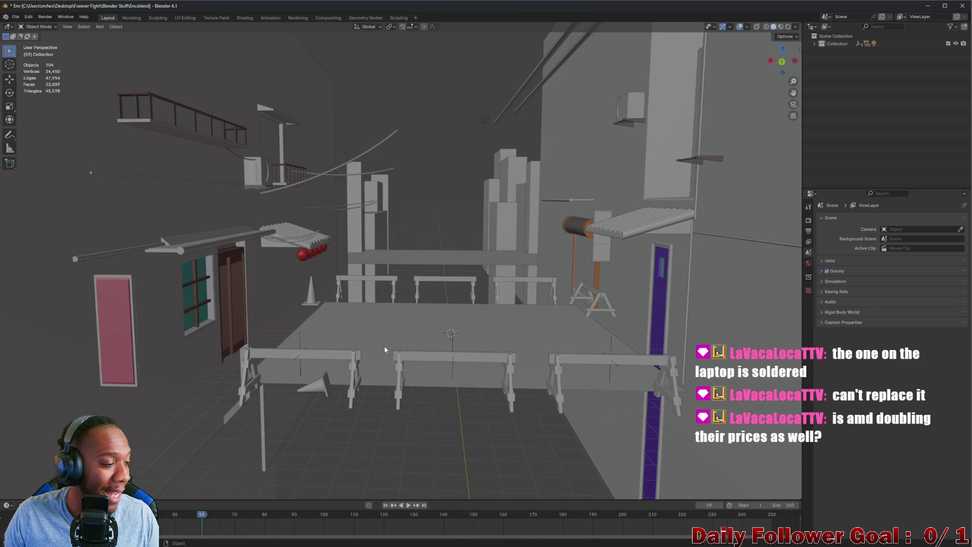
Zoom out over the set pieces, switch to Back Orthographic from the gizmo's Y axis, and zoom in
scroll(385, 349, "up", 3)
mouse_move(384, 350)
middle_mouse_down()
mouse_move(402, 308)
mouse_move(356, 268)
mouse_move(341, 276)
mouse_move(350, 282)
mouse_move(415, 243)
mouse_move(506, 176)
middle_mouse_up()
scroll(360, 269, "up", 2)
scroll(476, 200, "down", 10)
scroll(497, 175, "down", 5)
scroll(497, 176, "up", 6)
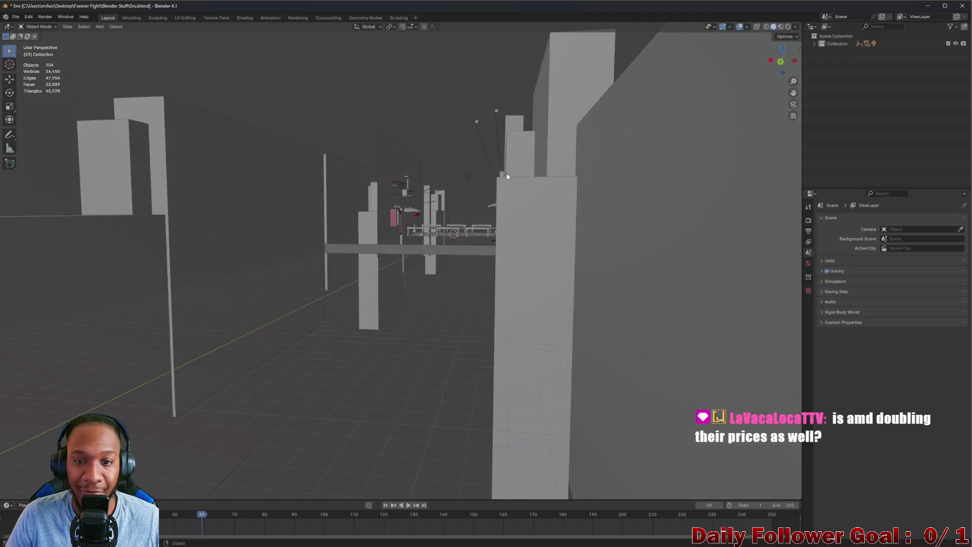
scroll(510, 172, "down", 4)
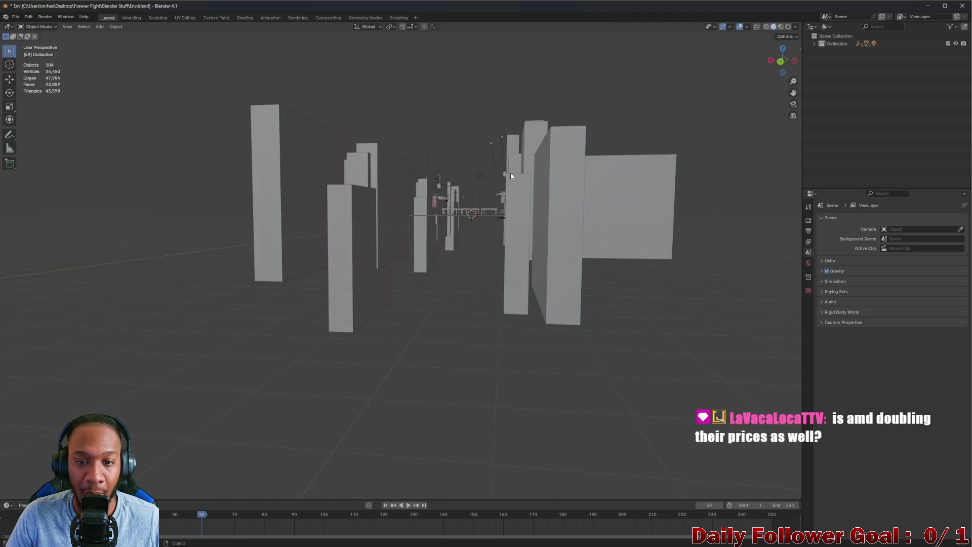
left_click(780, 61)
scroll(490, 150, "up", 4)
scroll(490, 150, "up", 2)
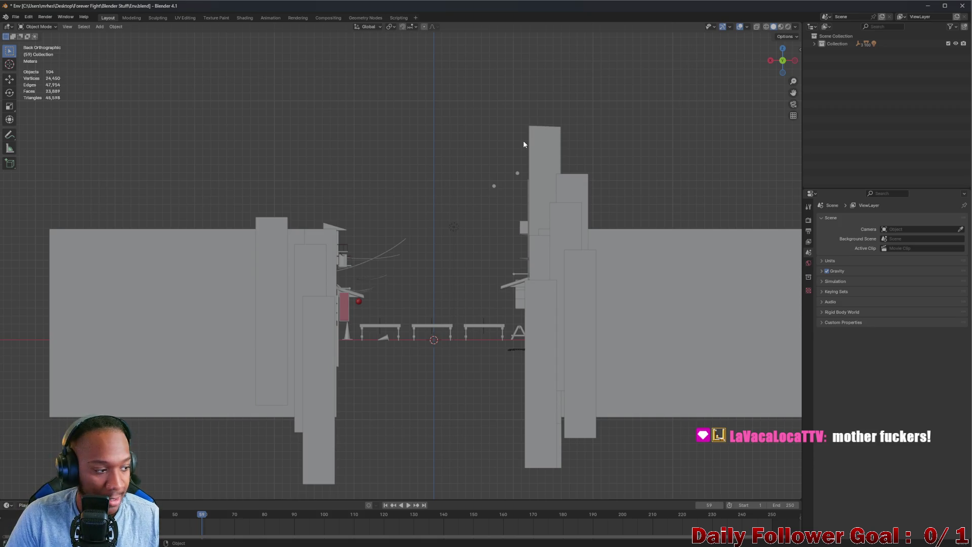
With X-ray on in Back Ortho view, box-select all the walls on the alley's right side
scroll(523, 144, "down", 1)
scroll(561, 162, "up", 1)
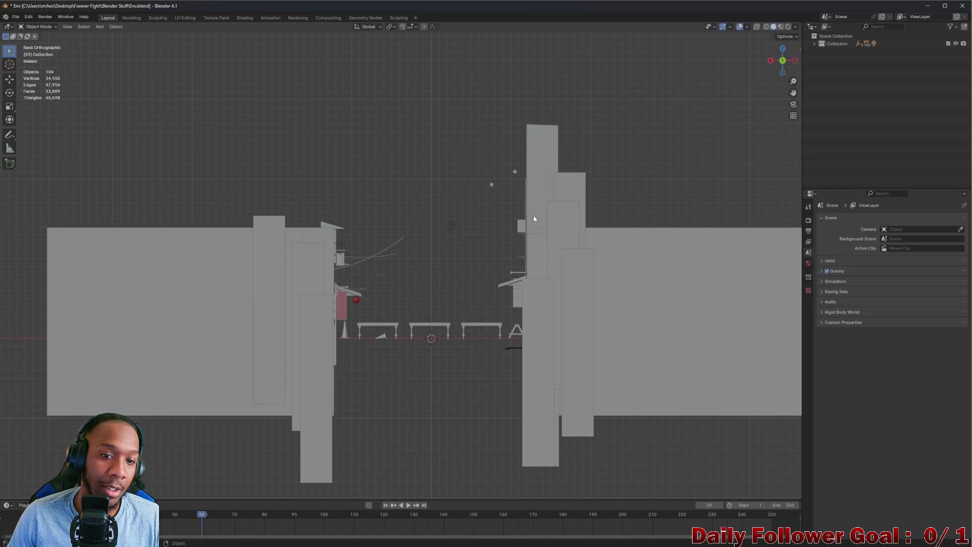
scroll(464, 230, "down", 4)
mouse_move(463, 230)
middle_mouse_down()
mouse_move(519, 238)
mouse_move(486, 233)
middle_mouse_up()
scroll(486, 227, "up", 6)
scroll(486, 226, "down", 5)
left_click(780, 60)
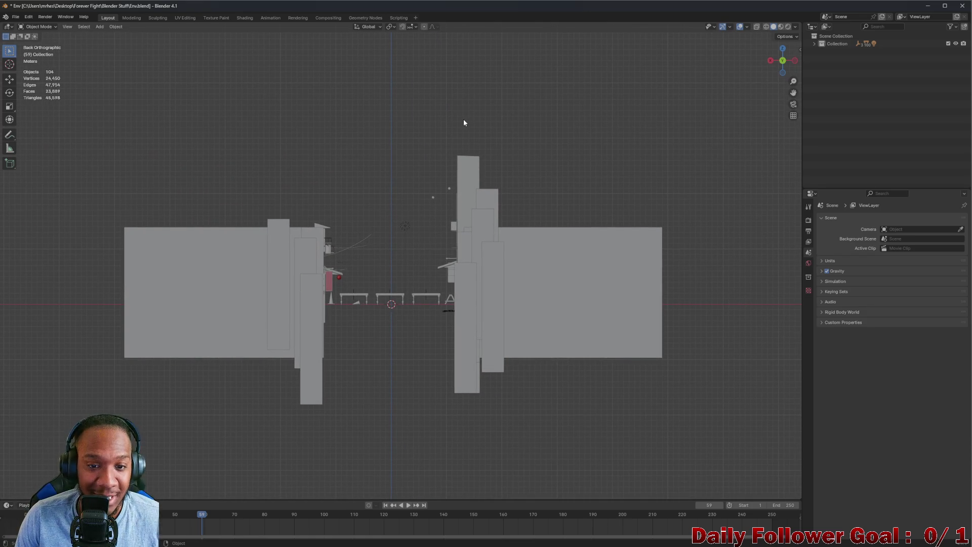
mouse_move(448, 135)
left_mouse_down()
mouse_move(564, 286)
mouse_move(730, 386)
left_mouse_up()
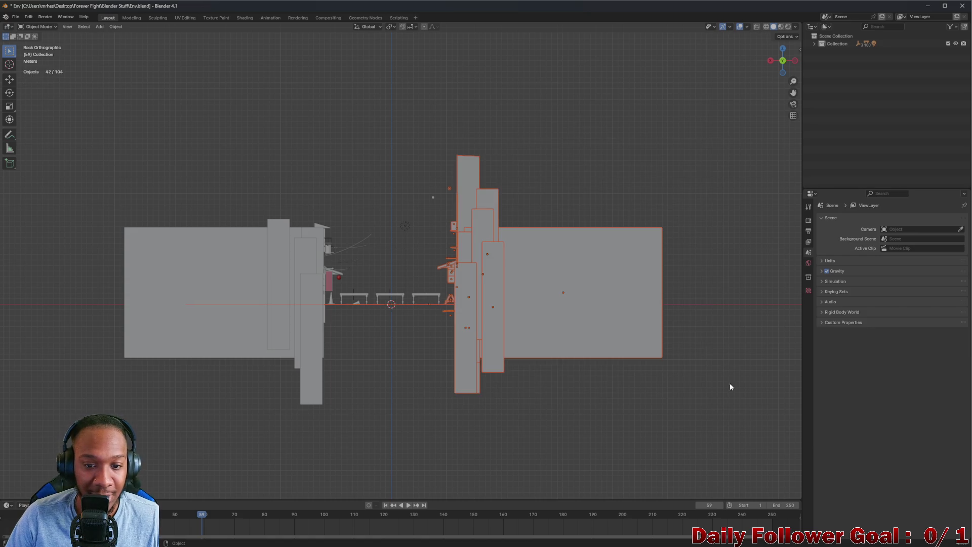
left_click(757, 27)
left_click_drag(447, 130, 628, 405)
Add Cylinder.005 to the selection and turn X-ray back off
mouse_move(612, 399)
middle_mouse_down()
mouse_move(406, 245)
mouse_move(430, 203)
middle_mouse_up()
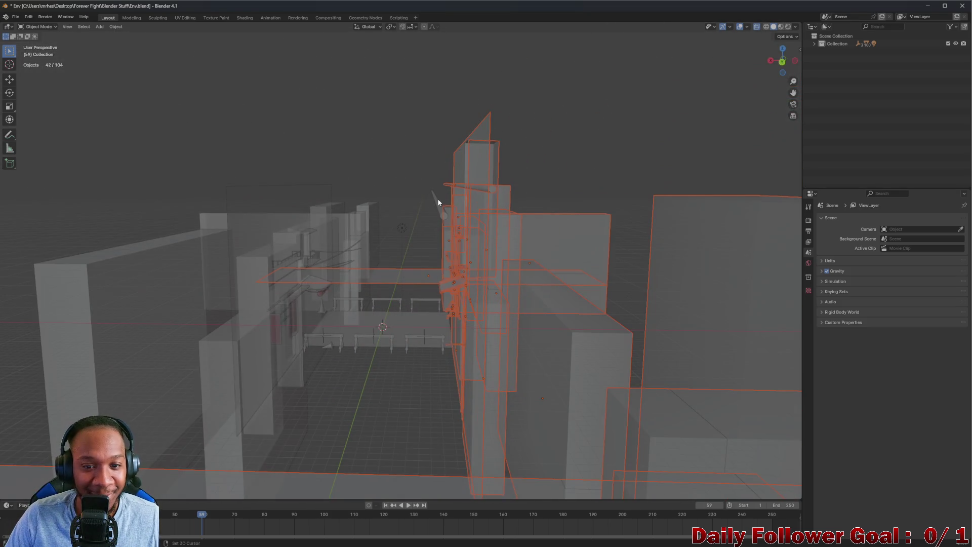
left_click(439, 202, "shift")
scroll(463, 294, "up", 2)
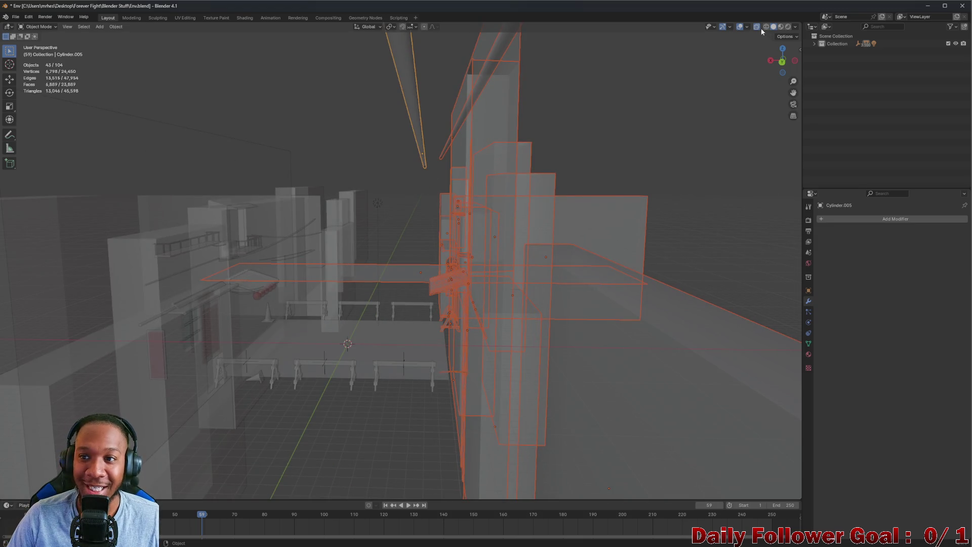
left_click(756, 26)
mouse_move(607, 193)
middle_mouse_down()
mouse_move(476, 310)
mouse_move(406, 298)
middle_mouse_up()
scroll(454, 304, "up", 8)
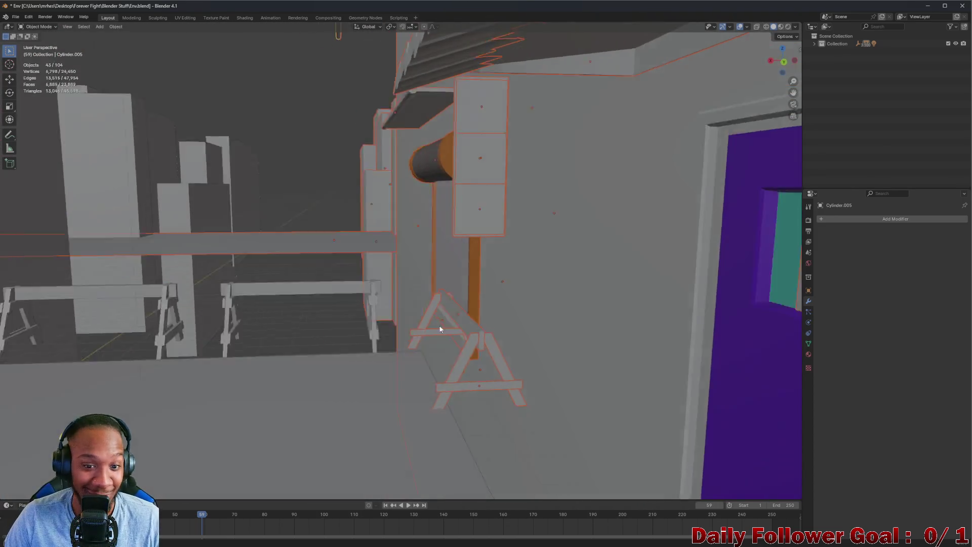
Box-deselect the sawhorse's back plank, legs and front plank by the right wall
middle_click_drag(440, 330, 435, 327)
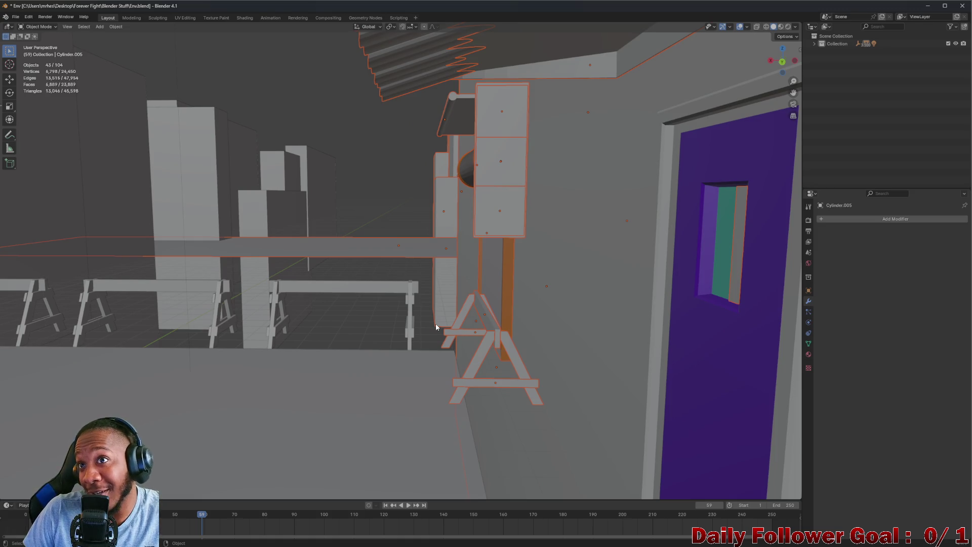
mouse_move(434, 325)
middle_mouse_down()
mouse_move(419, 330)
mouse_move(566, 311)
mouse_move(427, 319)
mouse_move(481, 248)
middle_mouse_up()
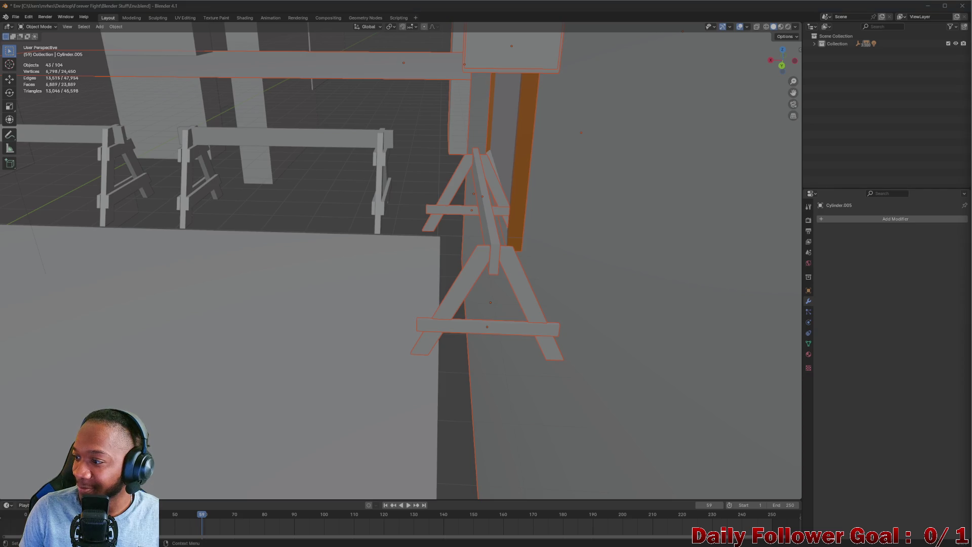
middle_click_drag(581, 207, 461, 231)
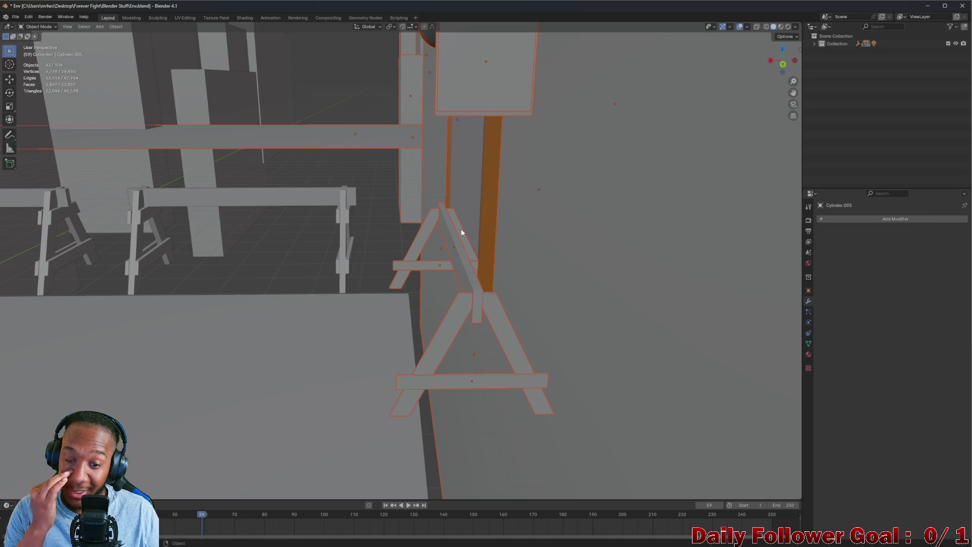
mouse_move(465, 329)
middle_mouse_down()
mouse_move(449, 336)
mouse_move(506, 329)
mouse_move(401, 306)
mouse_move(331, 323)
middle_mouse_up()
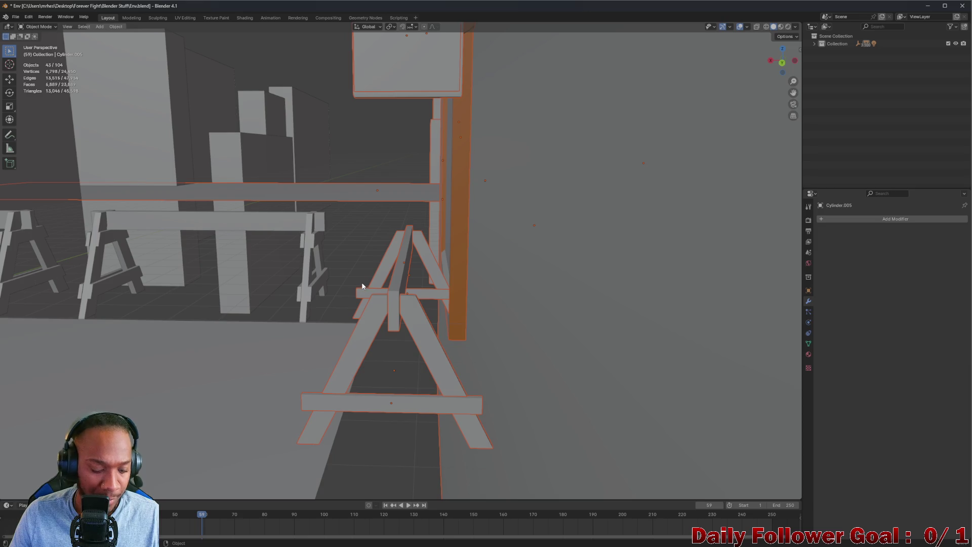
mouse_move(367, 287)
middle_mouse_down()
mouse_move(373, 291)
mouse_move(355, 277)
middle_mouse_up()
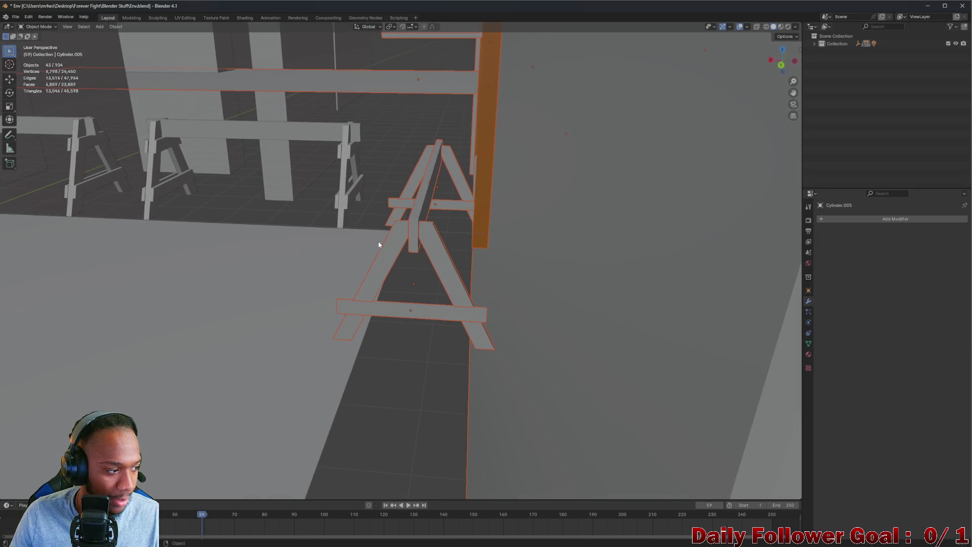
middle_click_drag(378, 245, 381, 244)
key("b")
left_click_drag(367, 91, 392, 143)
middle_click_drag(392, 144, 428, 261)
mouse_move(365, 263)
middle_mouse_down()
mouse_move(404, 286)
mouse_move(358, 321)
mouse_move(281, 289)
mouse_move(233, 280)
mouse_move(219, 294)
mouse_move(352, 286)
middle_mouse_up()
key("b")
scroll(243, 276, "down", 6)
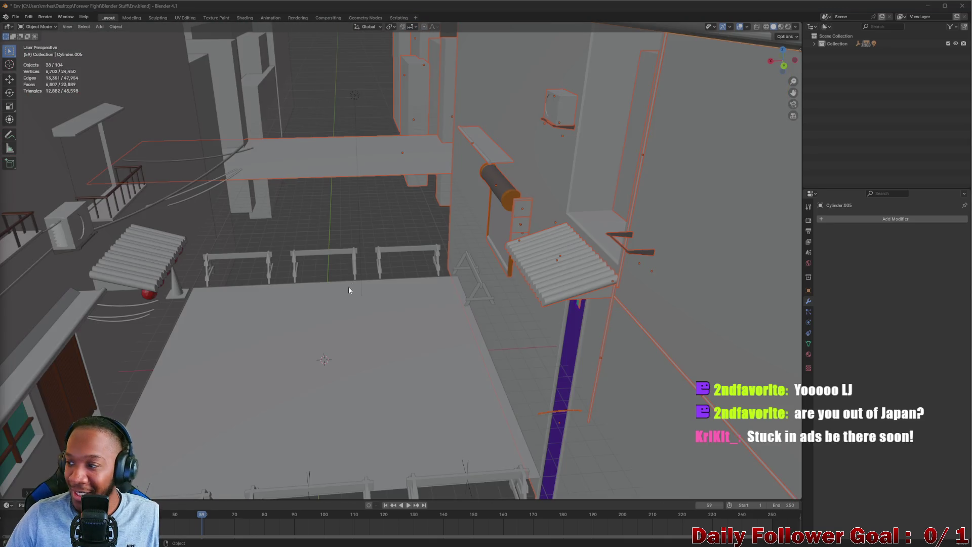
Orbit around the arena's walls, pipes and sawhorses, then minimize Blender and switch to Visual Studio
mouse_move(458, 345)
middle_mouse_down()
mouse_move(421, 319)
mouse_move(390, 266)
mouse_move(379, 283)
mouse_move(330, 274)
mouse_move(322, 298)
mouse_move(321, 284)
mouse_move(336, 319)
mouse_move(302, 332)
mouse_move(295, 356)
middle_mouse_up()
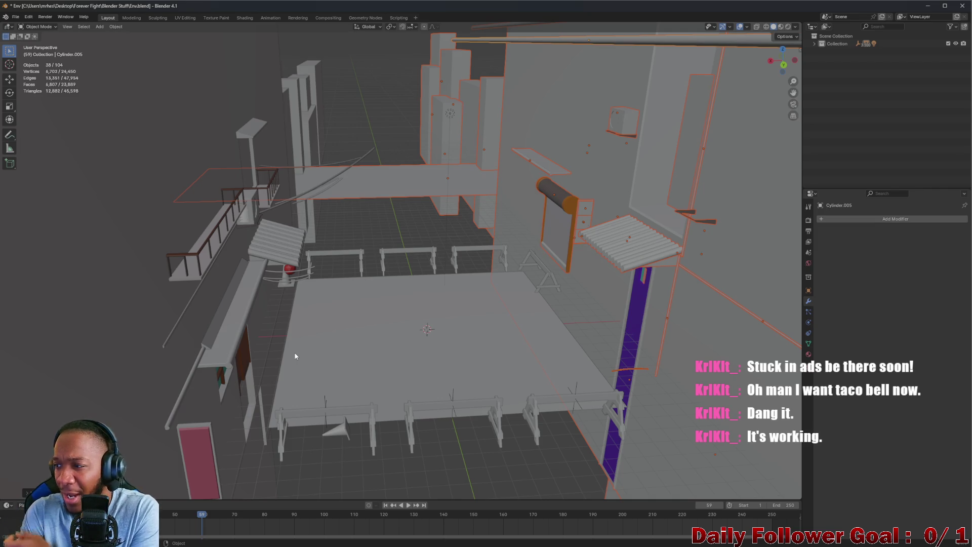
middle_click_drag(284, 360, 536, 359)
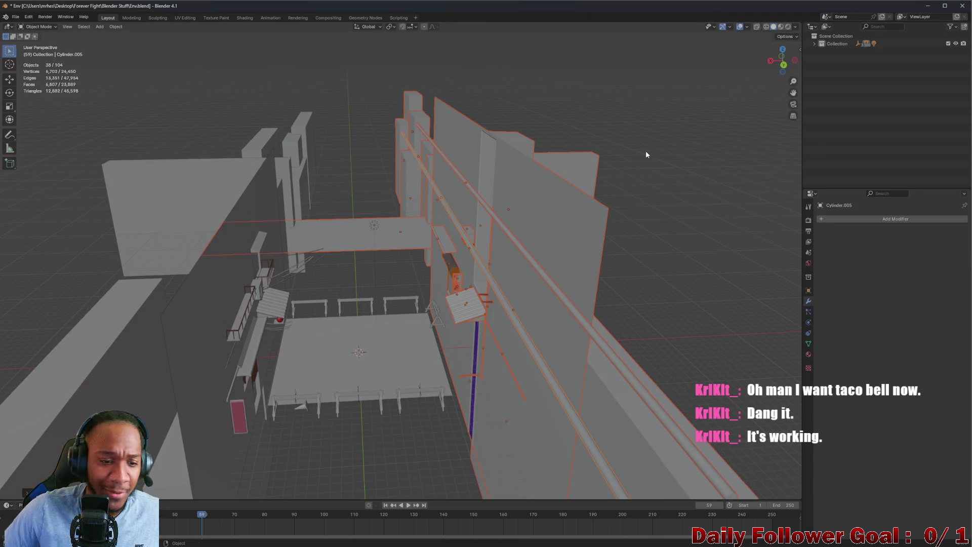
mouse_move(262, 296)
middle_mouse_down()
mouse_move(293, 257)
mouse_move(228, 283)
mouse_move(428, 363)
mouse_move(452, 332)
mouse_move(466, 336)
mouse_move(466, 322)
middle_mouse_up()
scroll(234, 283, "up", 5)
scroll(234, 283, "down", 5)
scroll(455, 336, "up", 4)
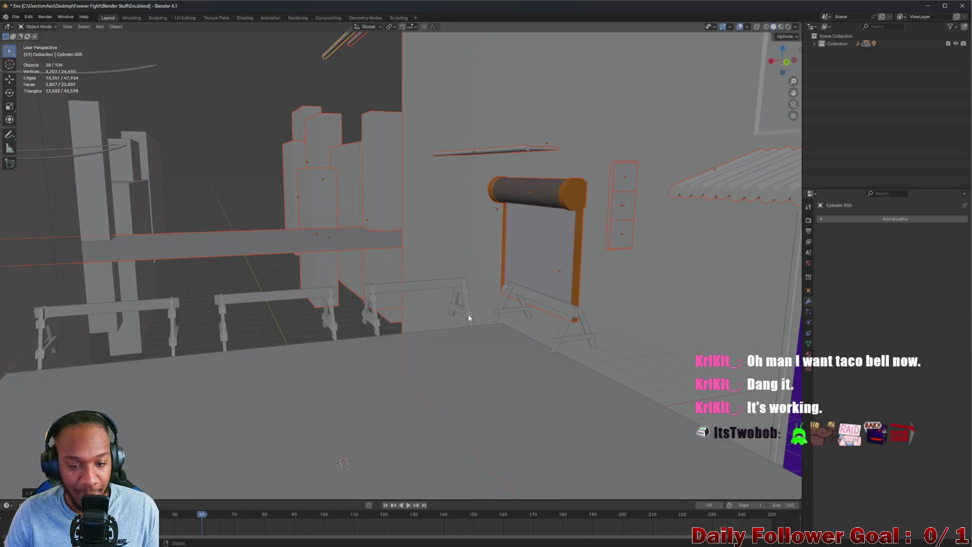
left_click(928, 9)
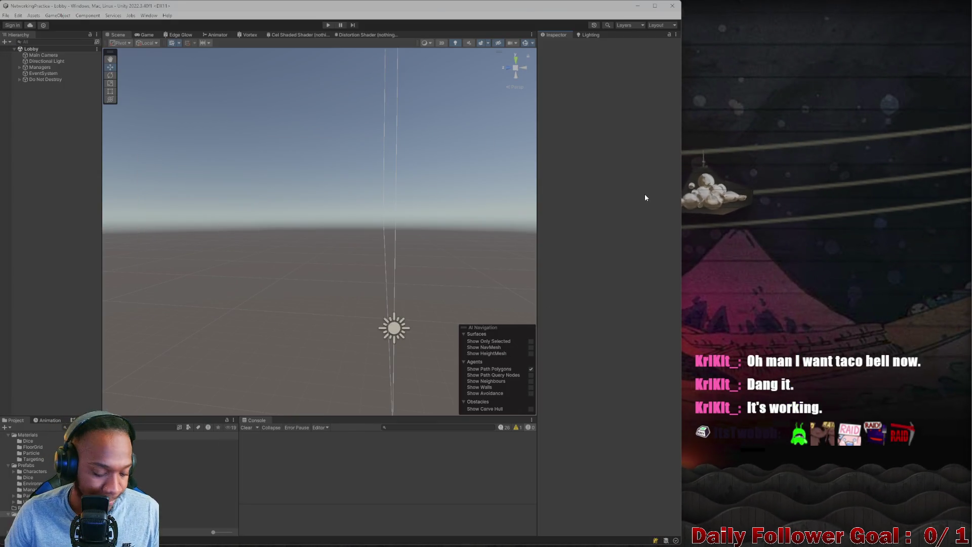
left_click(571, 538)
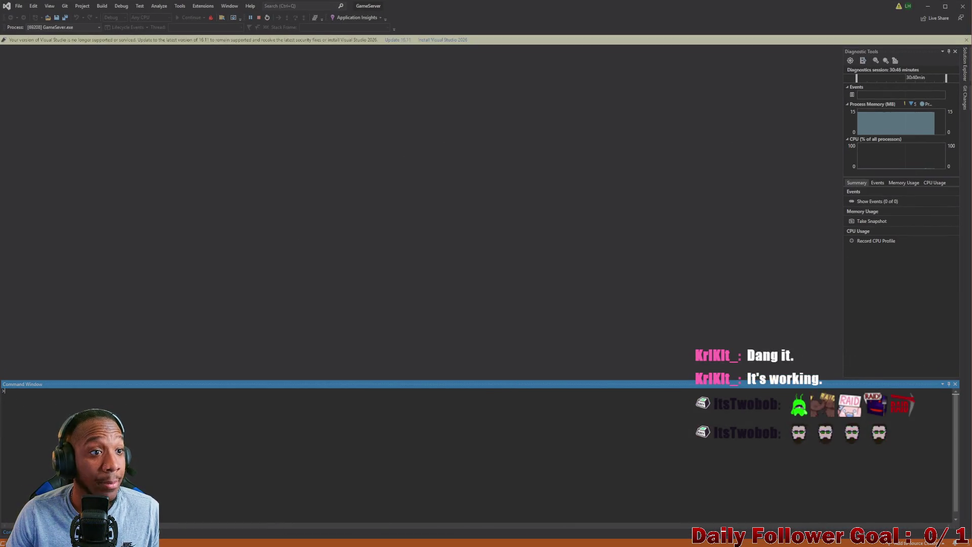
left_click(929, 8)
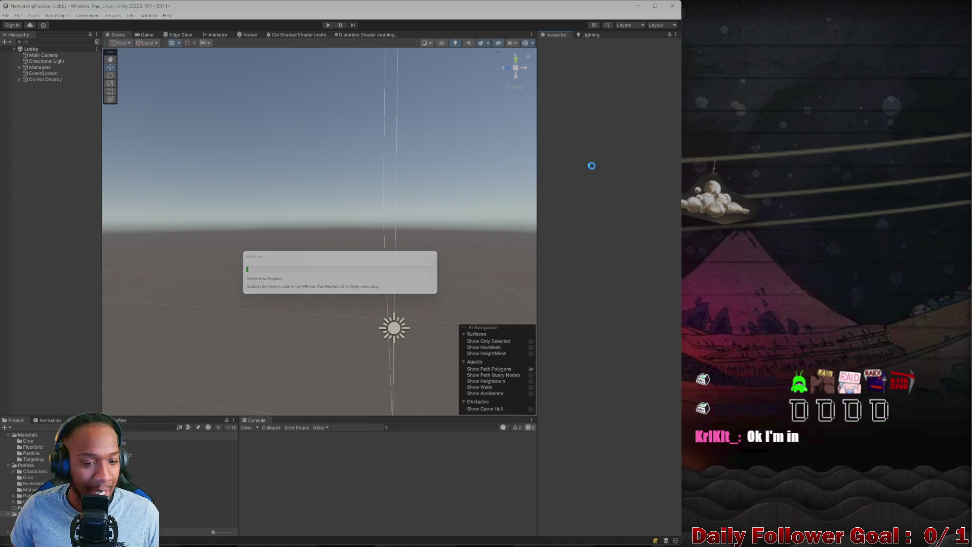
Start Play mode in Unity and connect the editor player to the lobby as 'sdfg'
left_click(653, 355)
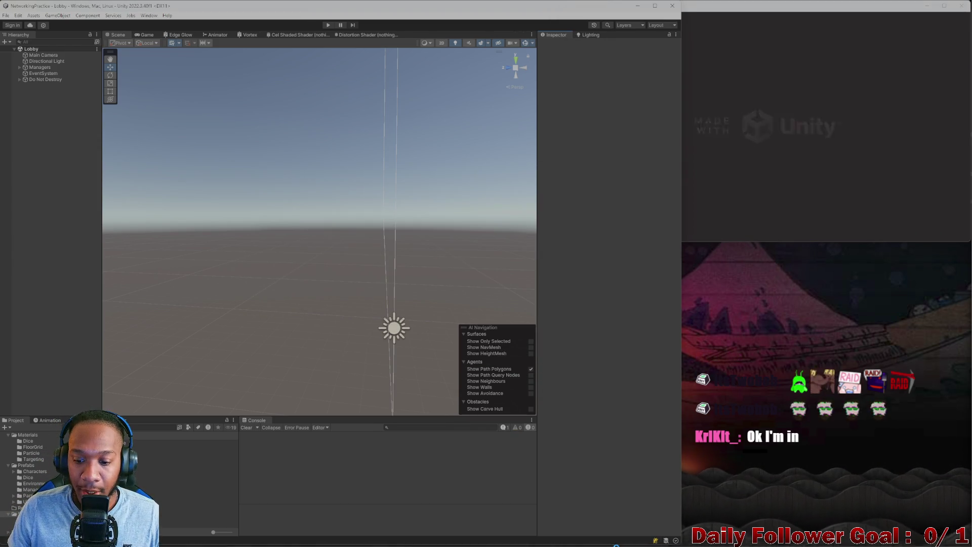
left_click(328, 25)
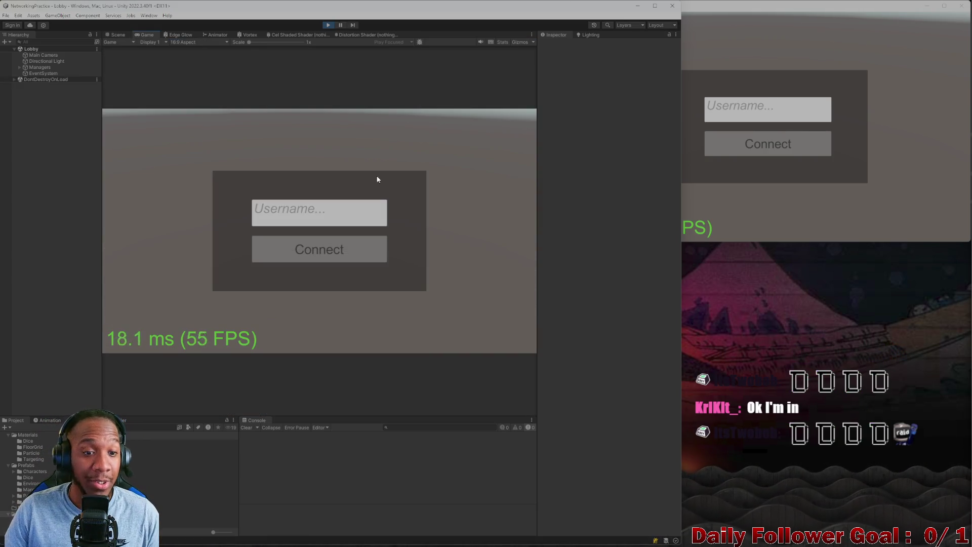
left_click(333, 214)
type("sdfg")
left_click(346, 259)
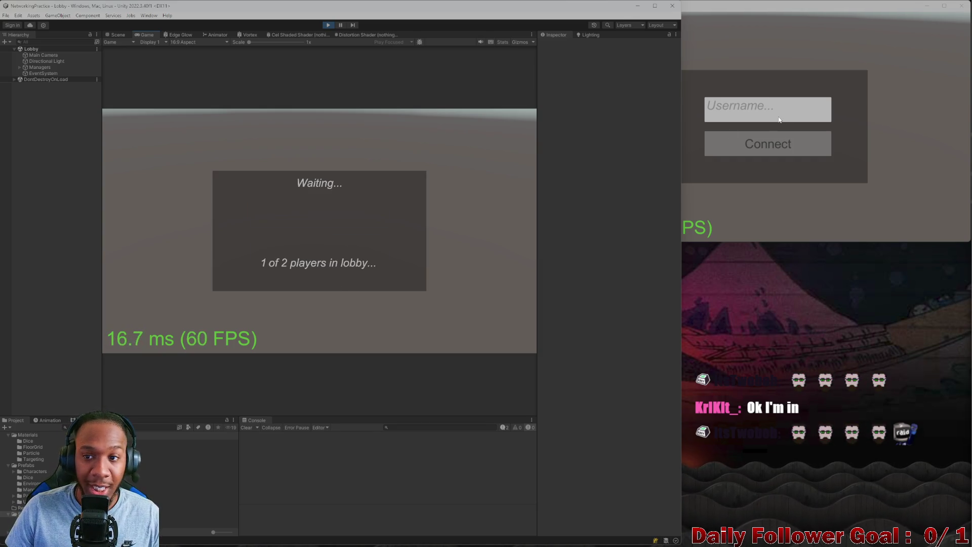
Connect the standalone build player as 'sdfg', then pick a fighter cell for the editor player
left_click(744, 110)
type("sdfg")
left_click(744, 146)
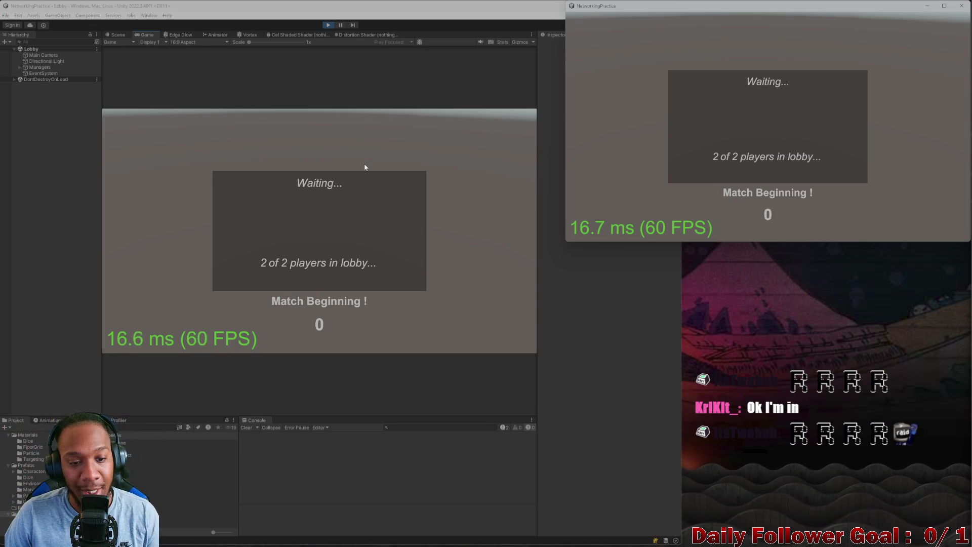
left_click(267, 189)
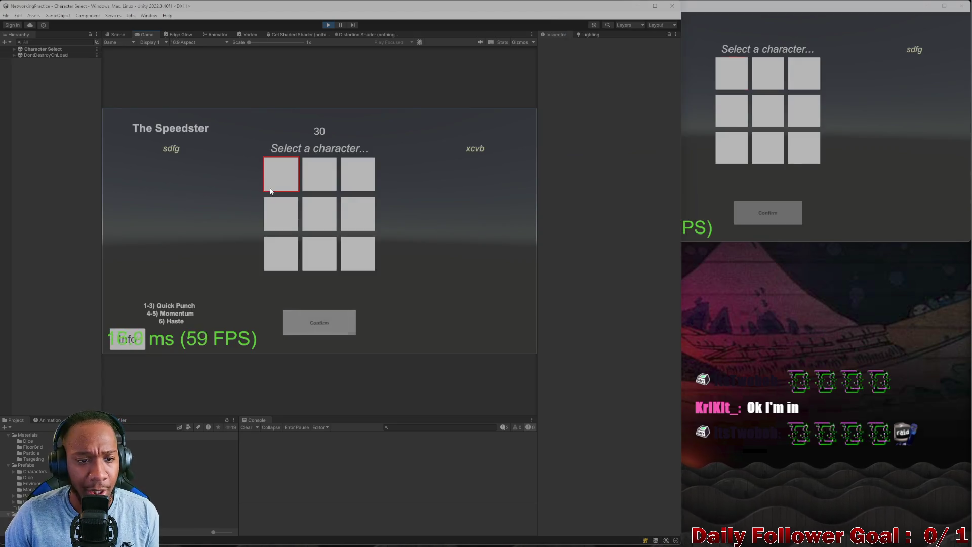
Lock in The Brawn and The Speedster for the two players so the combat arena loads
left_click(333, 327)
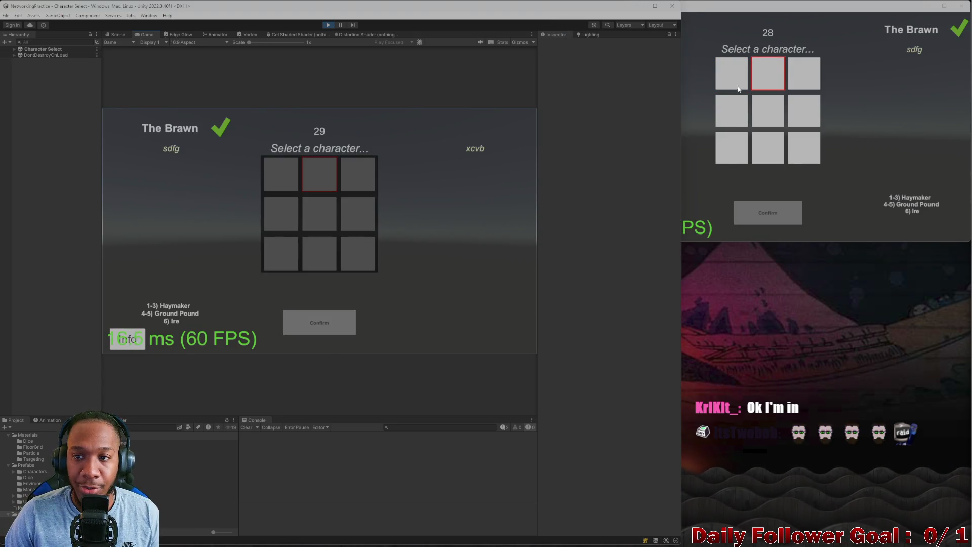
left_click(762, 232)
left_click(767, 212)
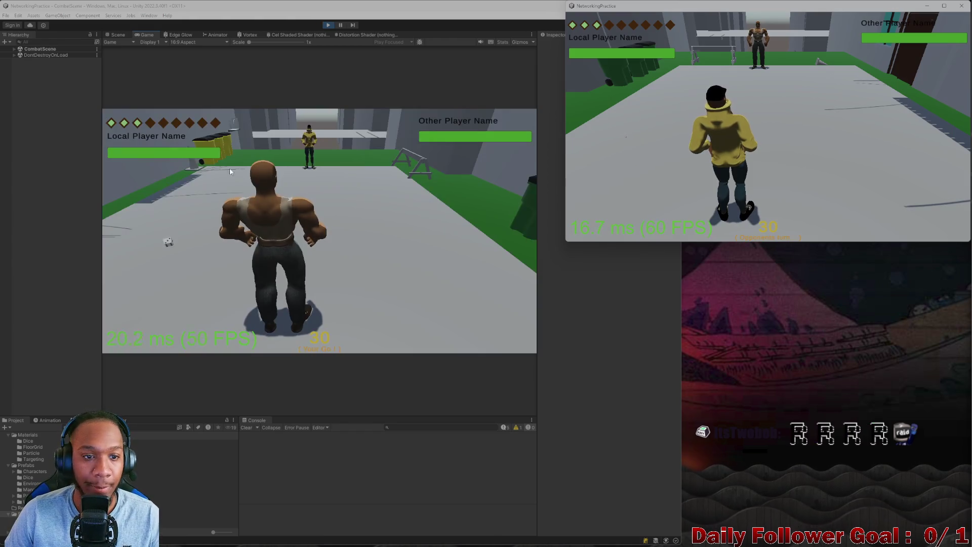
Roll for the editor player, move its fighter up the arena, and carry out an attack
left_click(183, 266)
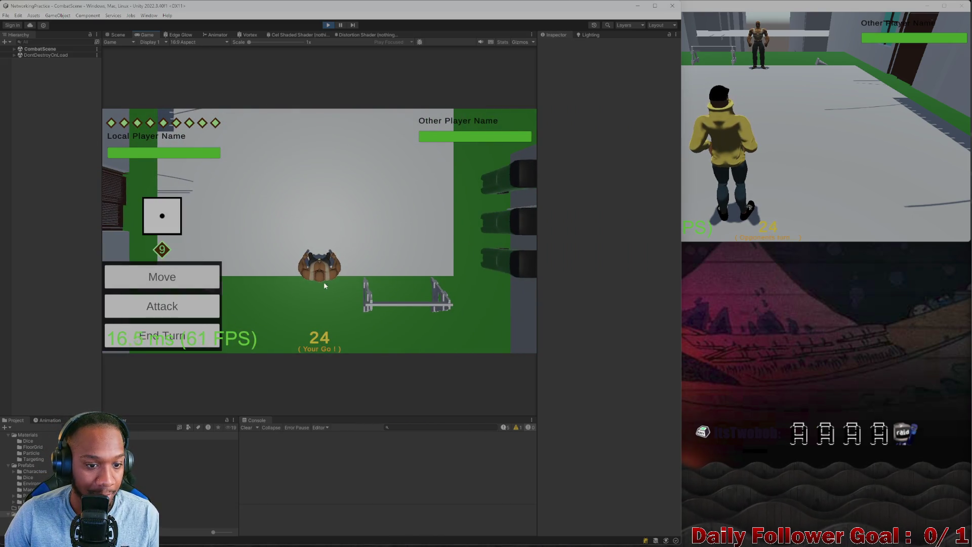
left_click(158, 281)
left_click_drag(314, 267, 318, 160)
left_click(497, 339)
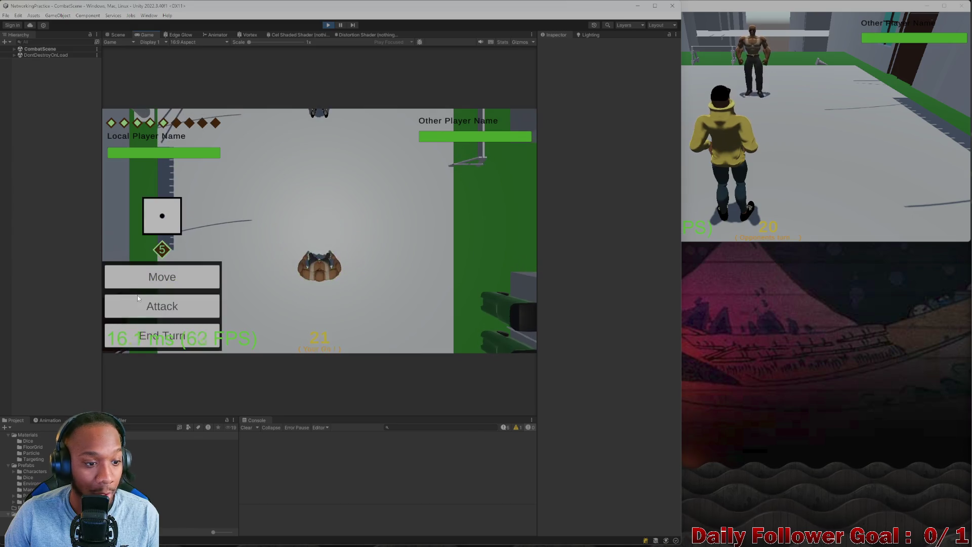
left_click(138, 306)
left_click(481, 339)
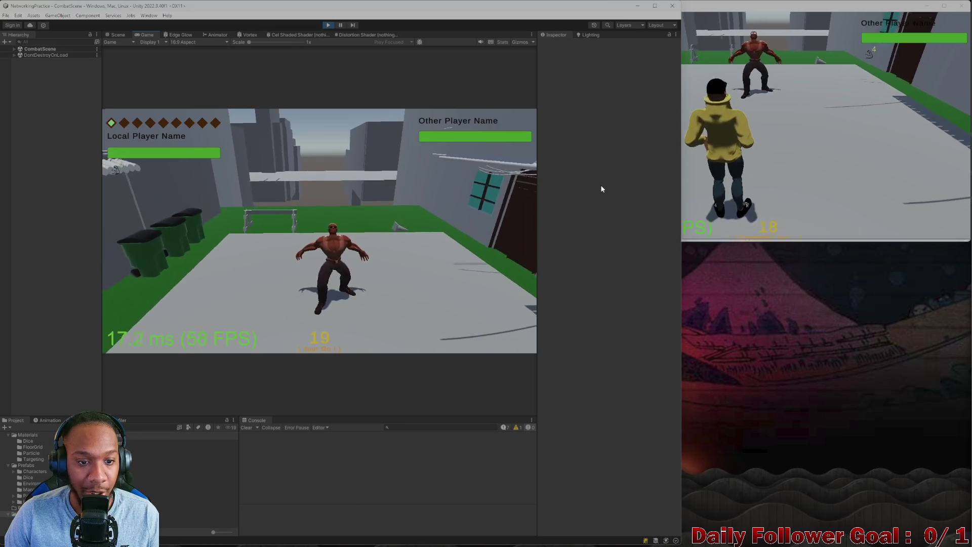
End the editor player's turn, roll for the standalone player, and enlarge its window
left_click(686, 198)
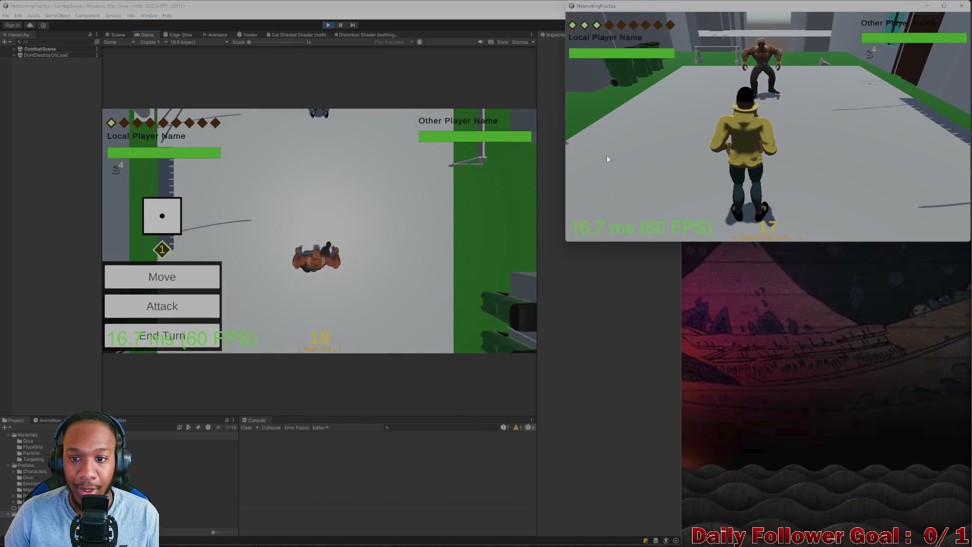
left_click(162, 336)
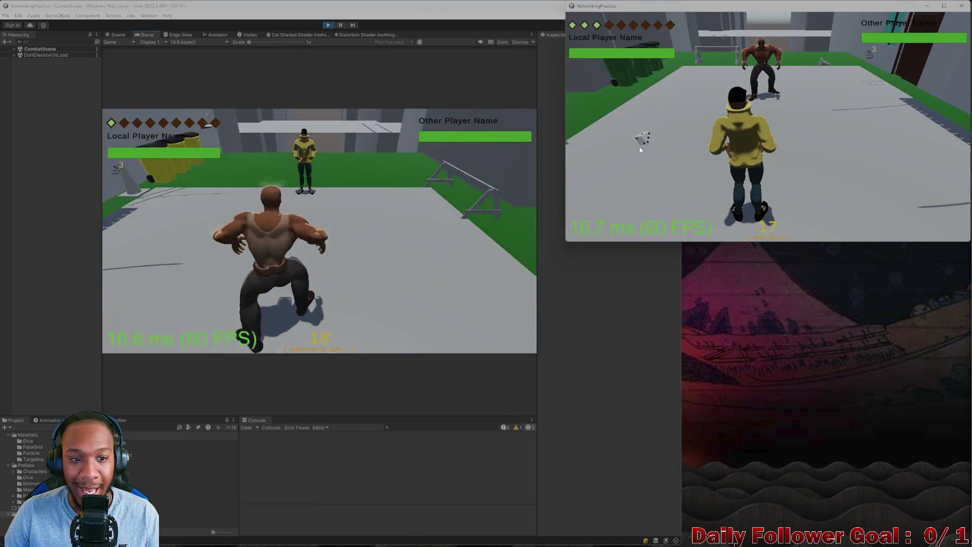
left_click(645, 132)
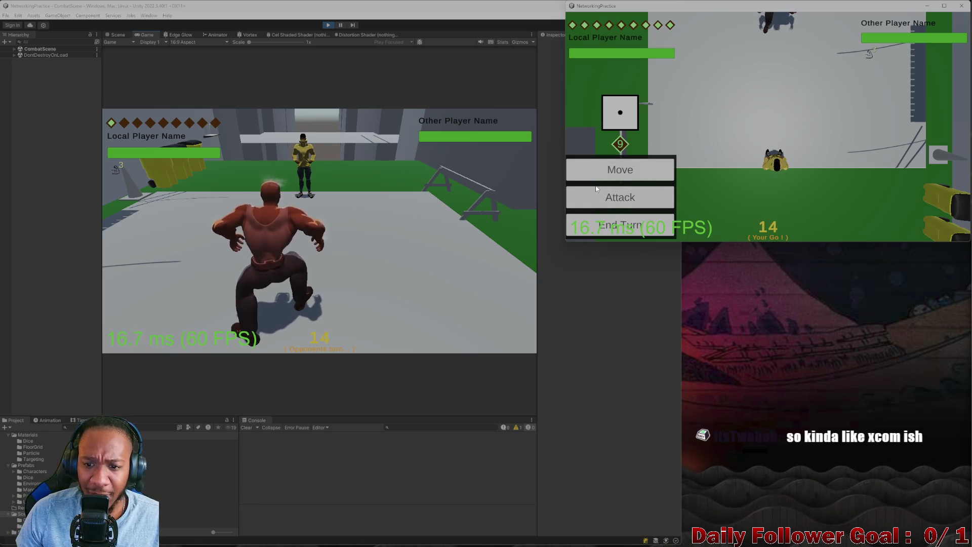
mouse_move(566, 243)
left_mouse_down()
mouse_move(550, 249)
mouse_move(553, 242)
left_mouse_up()
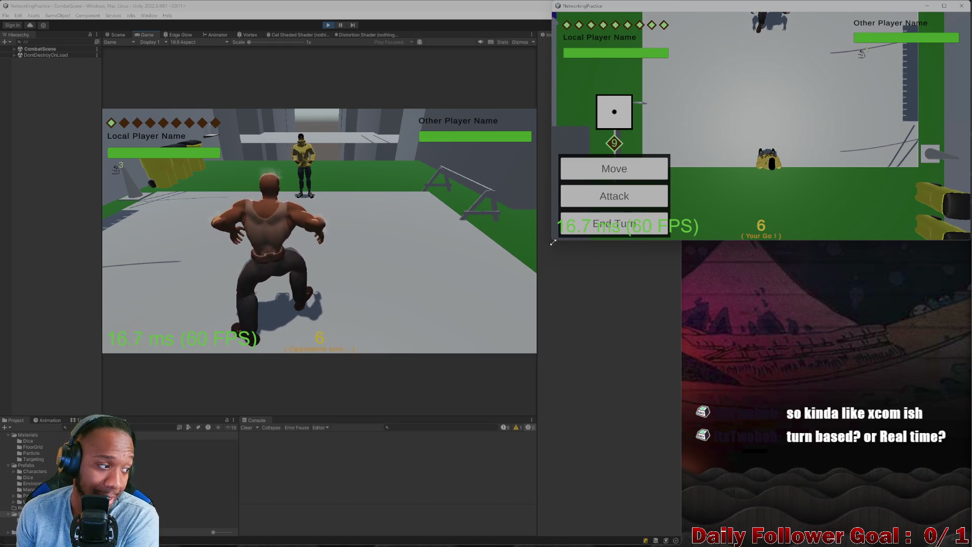
Use the standalone player's Momentum ability, then roll and move the editor player's fighter
left_click(612, 205)
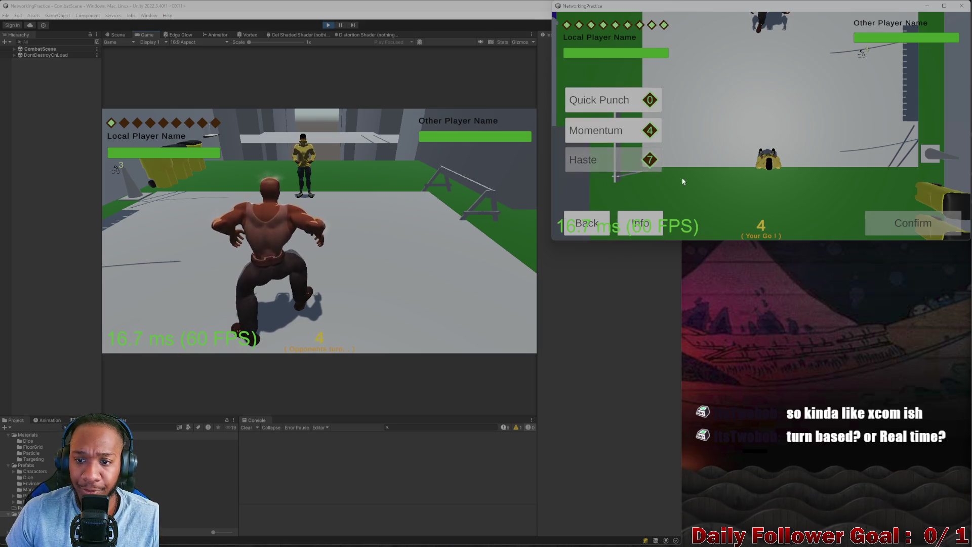
left_click(905, 228)
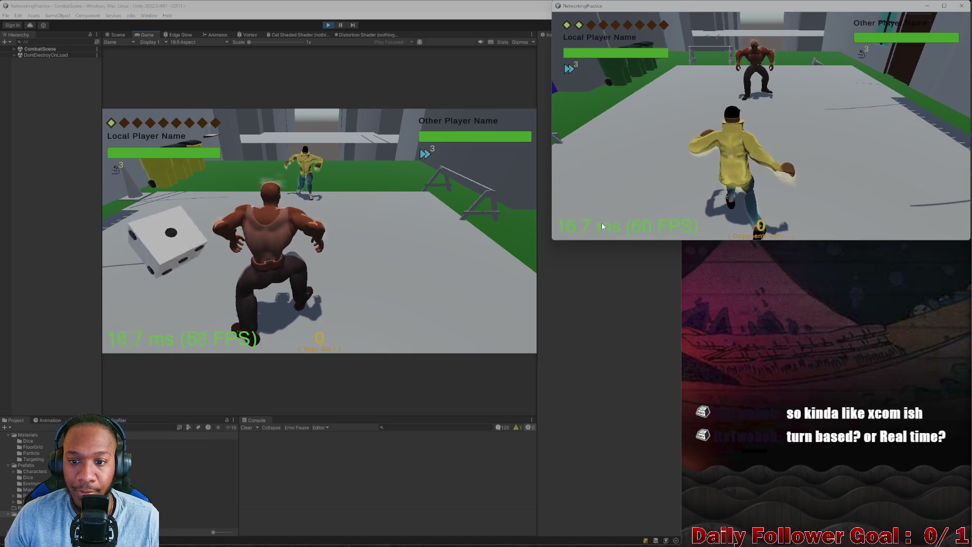
left_click(203, 238)
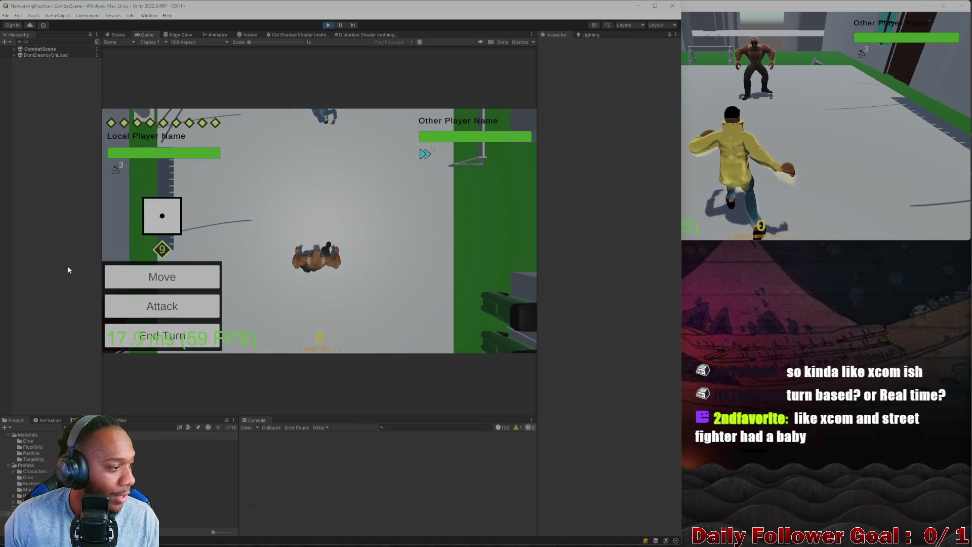
left_click(193, 287)
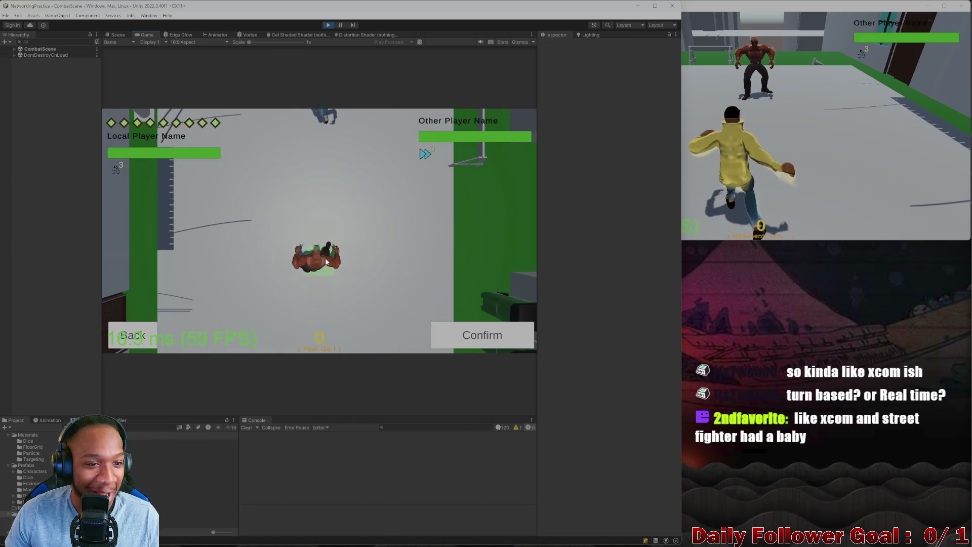
left_click(331, 205)
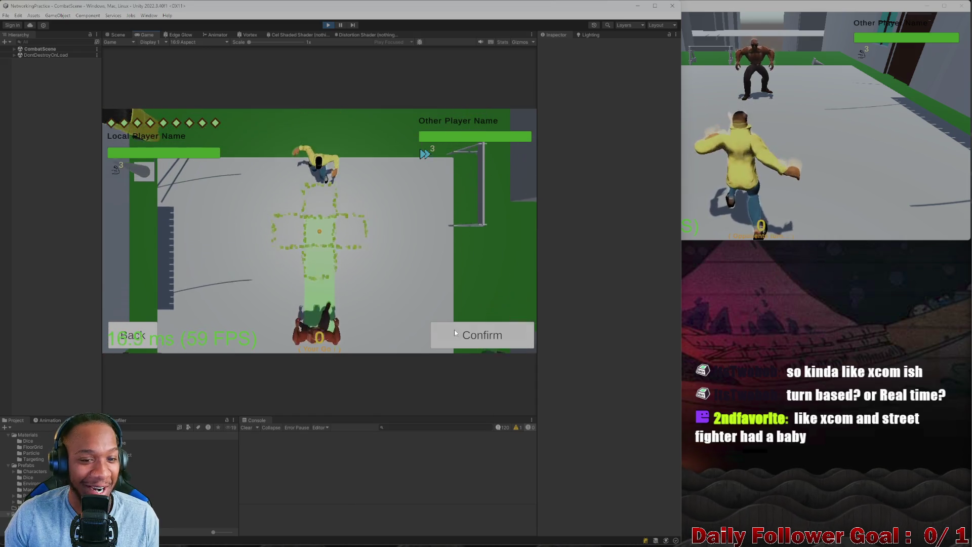
left_click(455, 331)
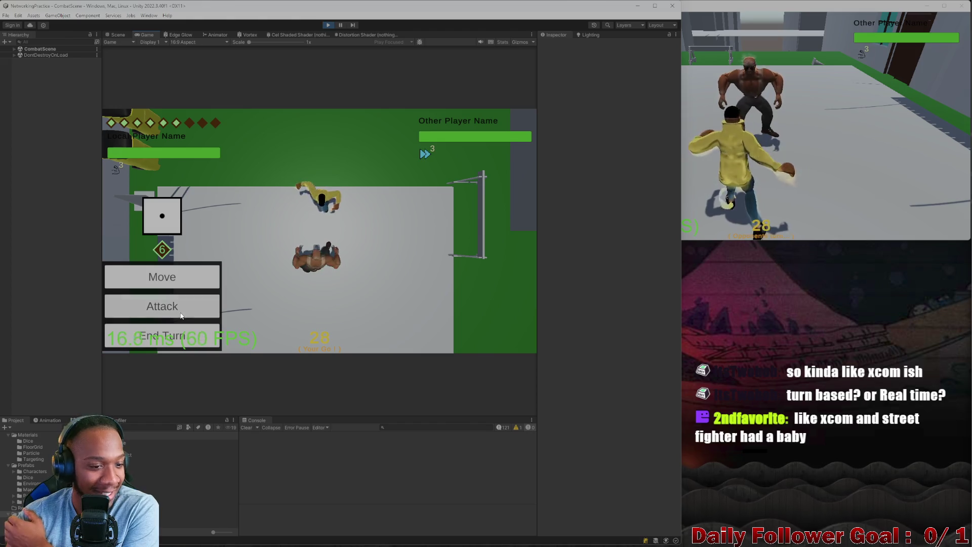
Have the editor player pick and confirm the Ground Pound attack twice
left_click(172, 306)
left_click(173, 246)
left_click(509, 344)
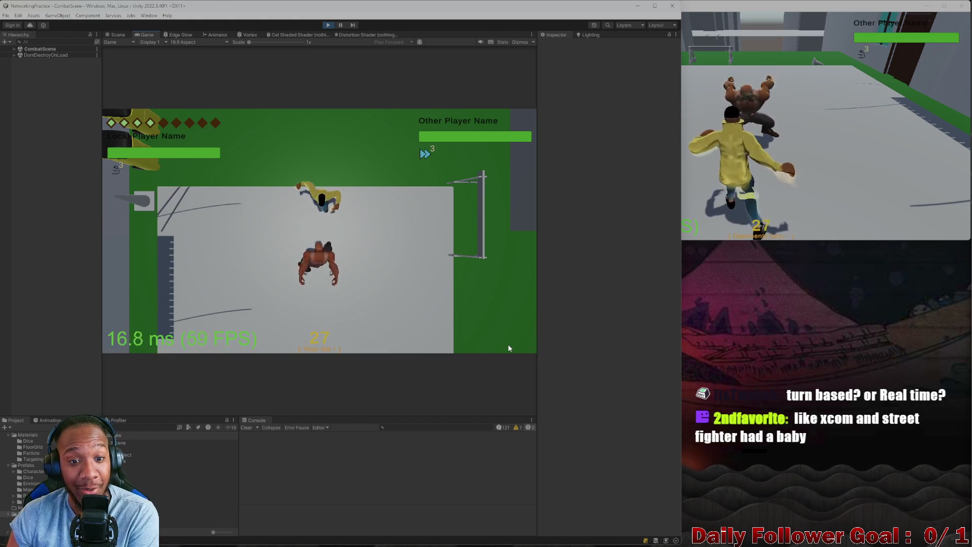
left_click(801, 216)
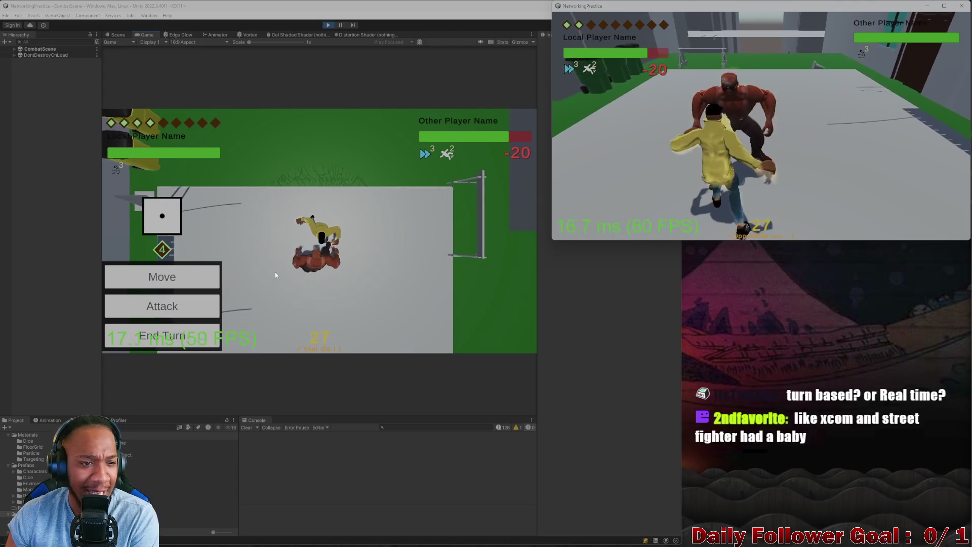
left_click(165, 297)
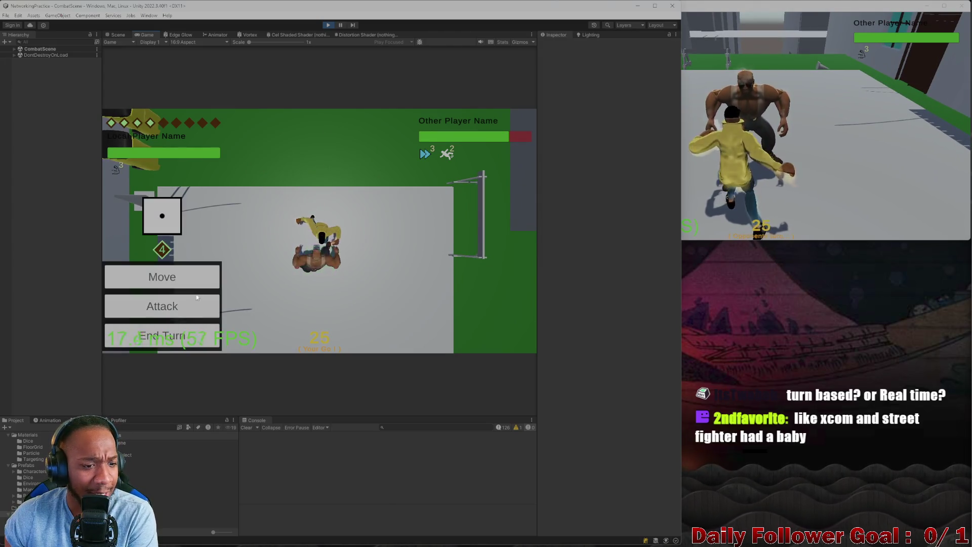
left_click(190, 307)
left_click(172, 235)
left_click(481, 334)
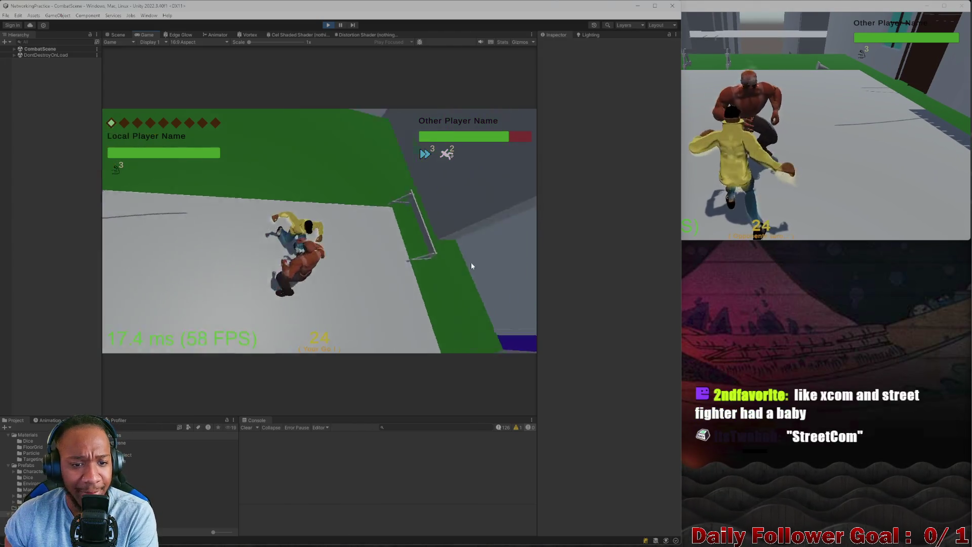
left_click(785, 180)
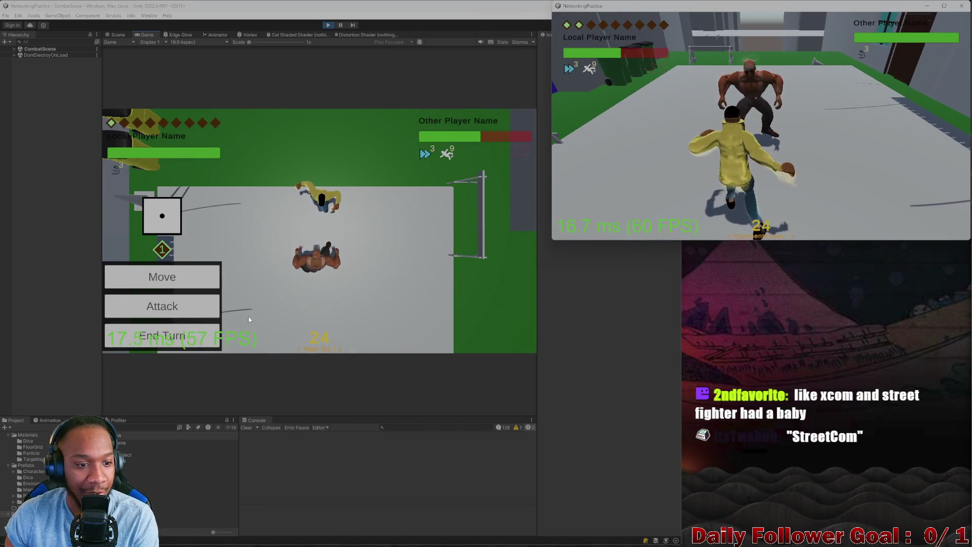
End the editor player's turn, then choose Ground Pound again and aim its area
left_click(170, 343)
key("alt+Tab")
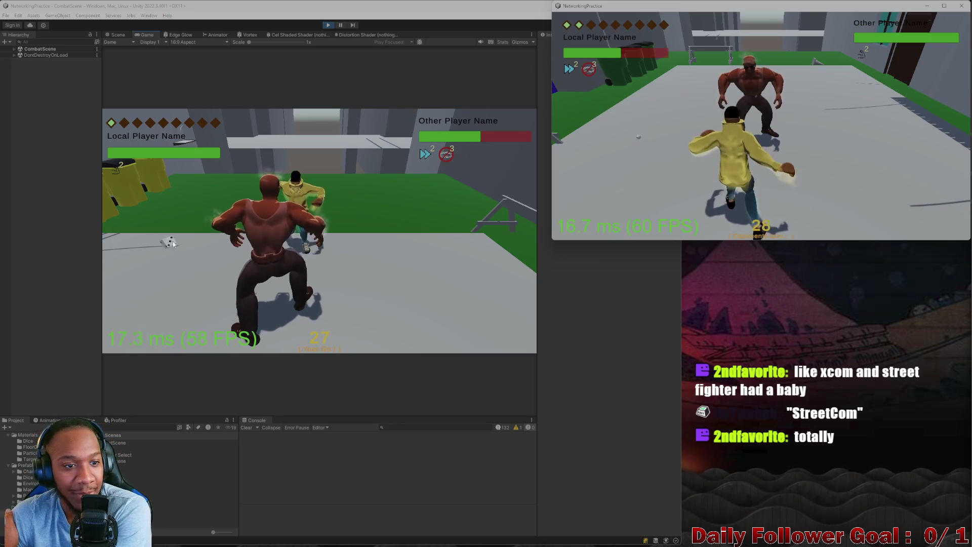
left_click(211, 246)
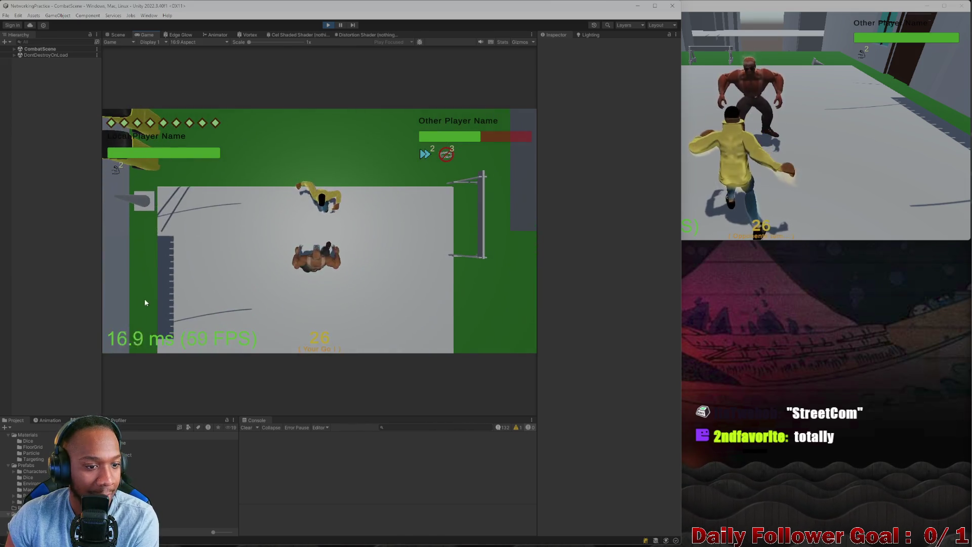
left_click(142, 316)
left_click(185, 242)
left_click(475, 337)
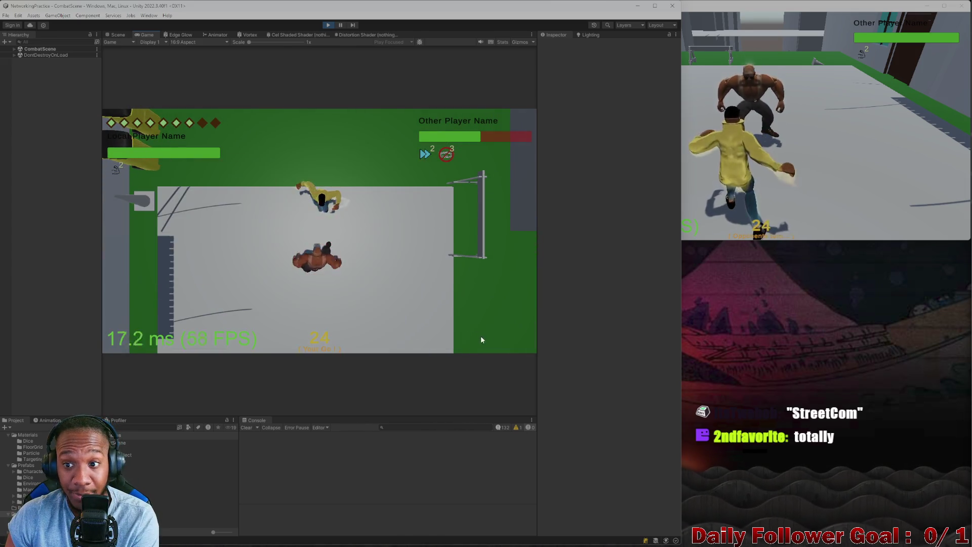
Confirm the pending attacks in both clients and end both players' turns
left_click(794, 179)
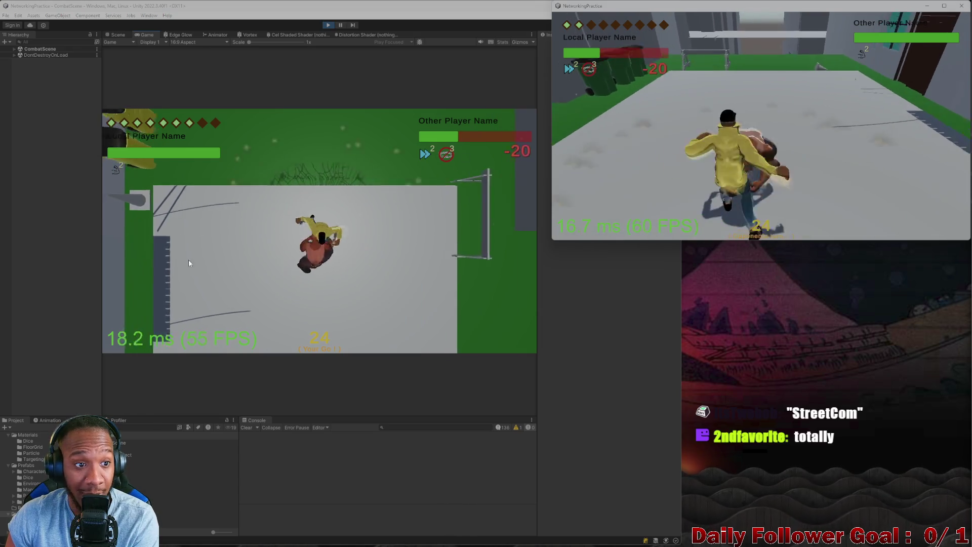
left_click(172, 309)
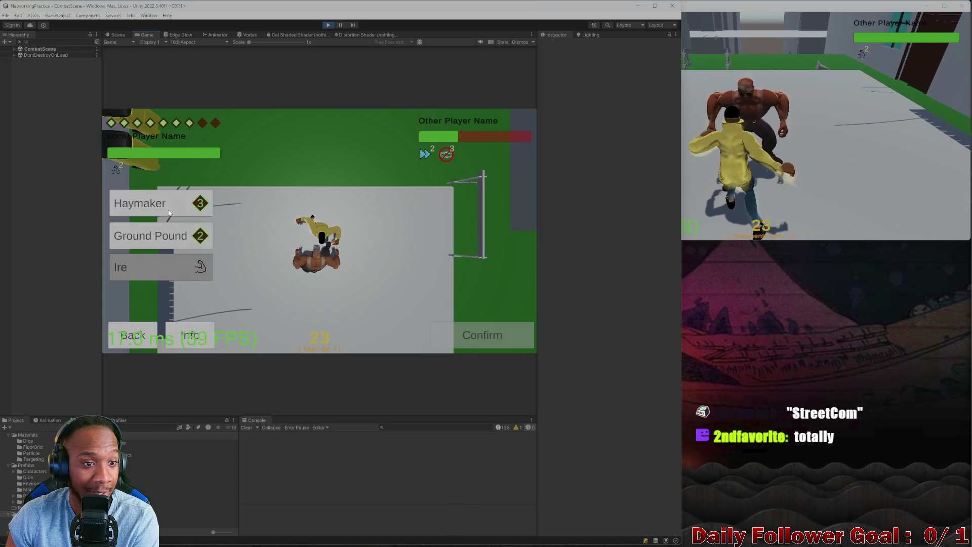
left_click(458, 335)
left_click(951, 193)
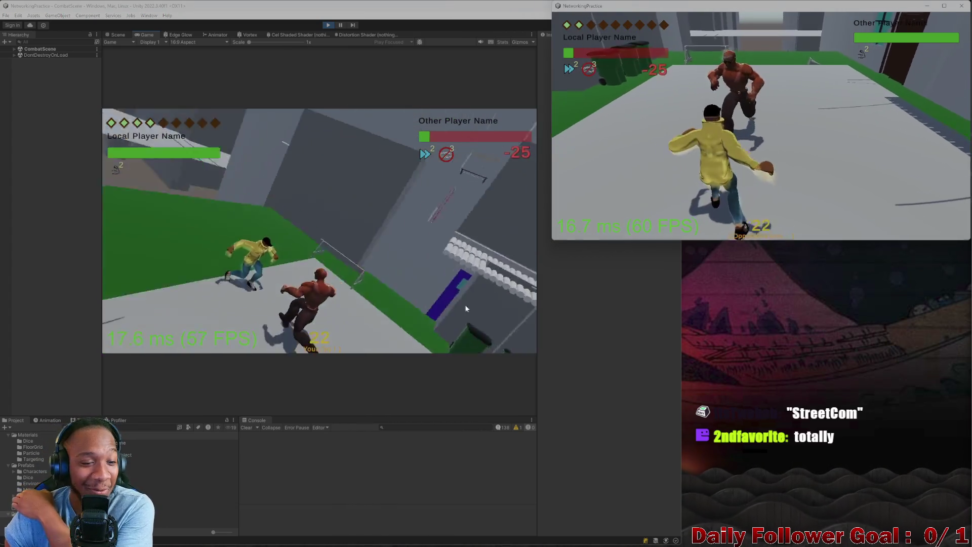
left_click(147, 325)
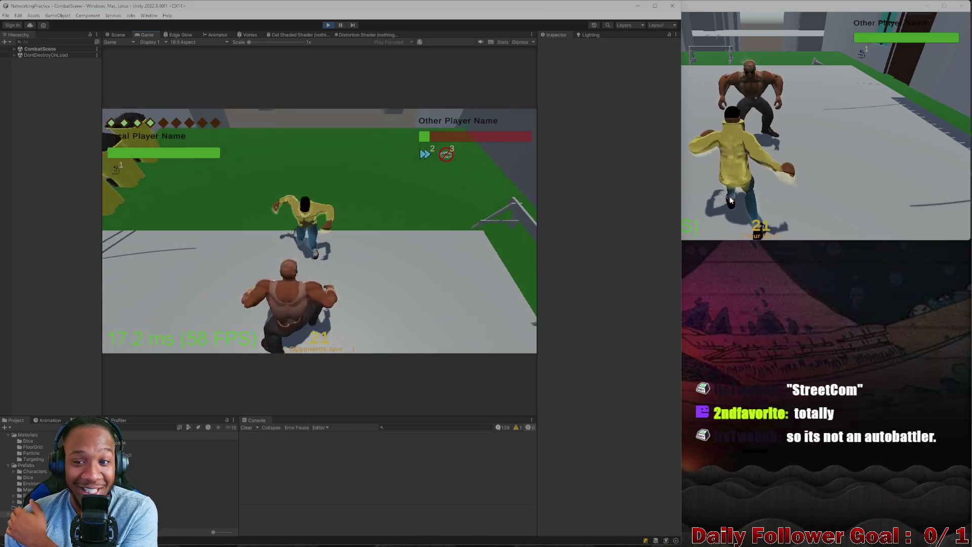
left_click(605, 144)
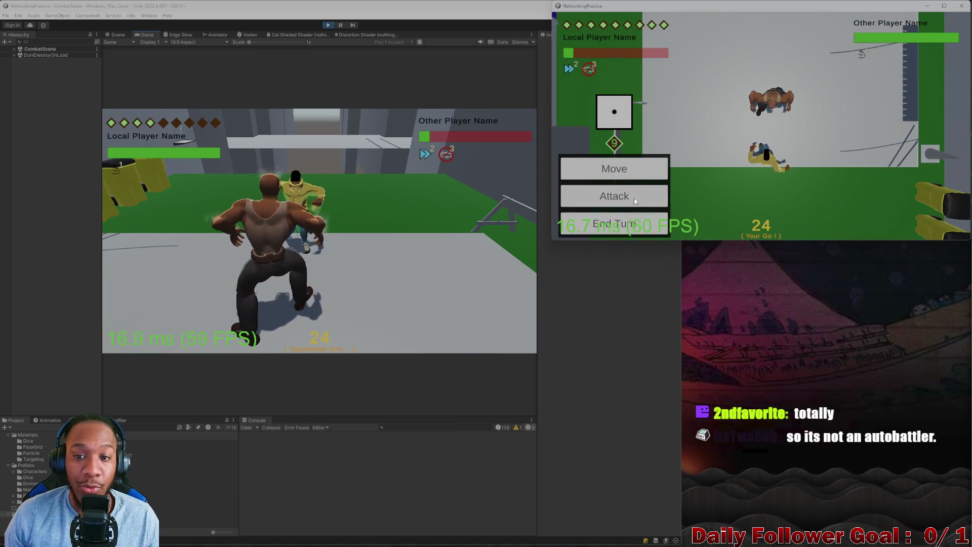
Move the standalone player's fighter, resize its window, and use the Momentum ability
left_click(630, 168)
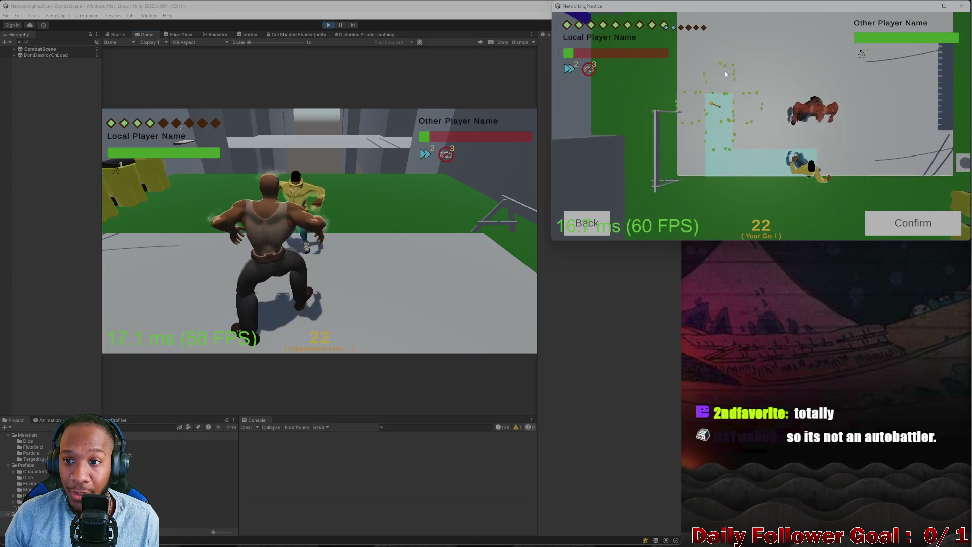
left_click(914, 219)
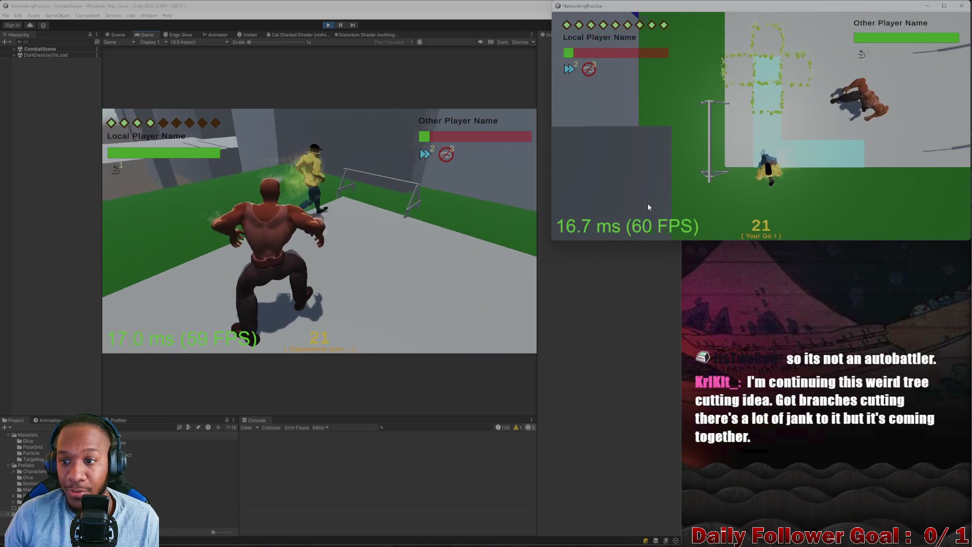
left_click_drag(559, 241, 549, 262)
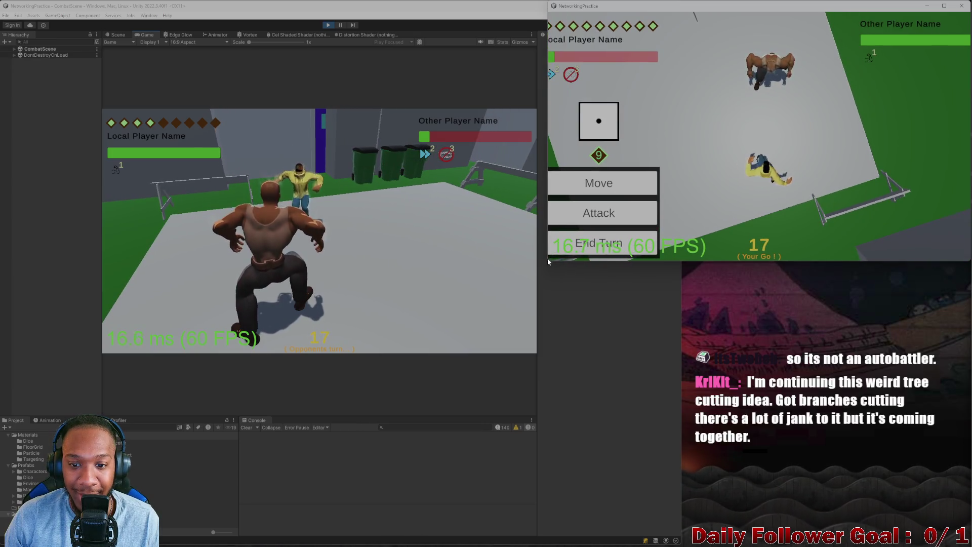
left_click_drag(547, 263, 535, 246)
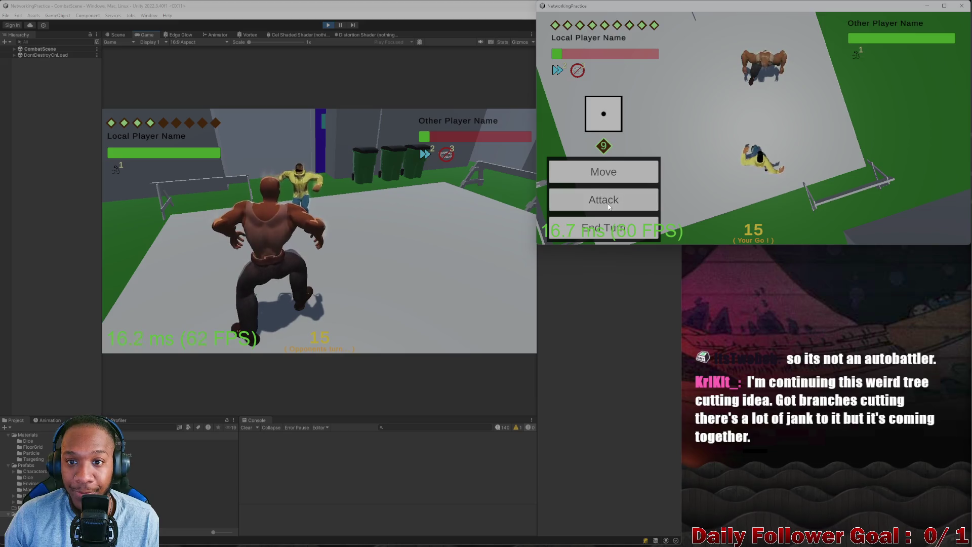
left_click(608, 206)
left_click(614, 133)
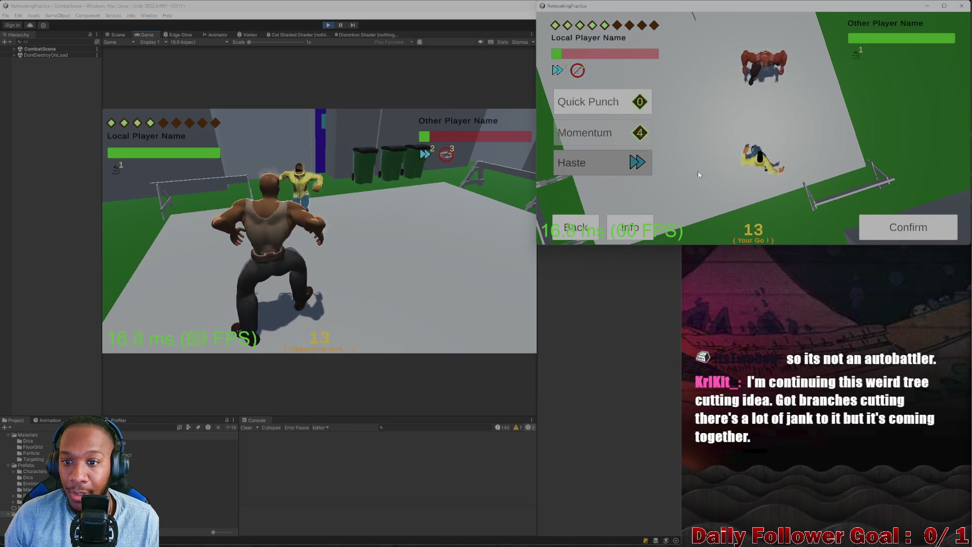
left_click(894, 229)
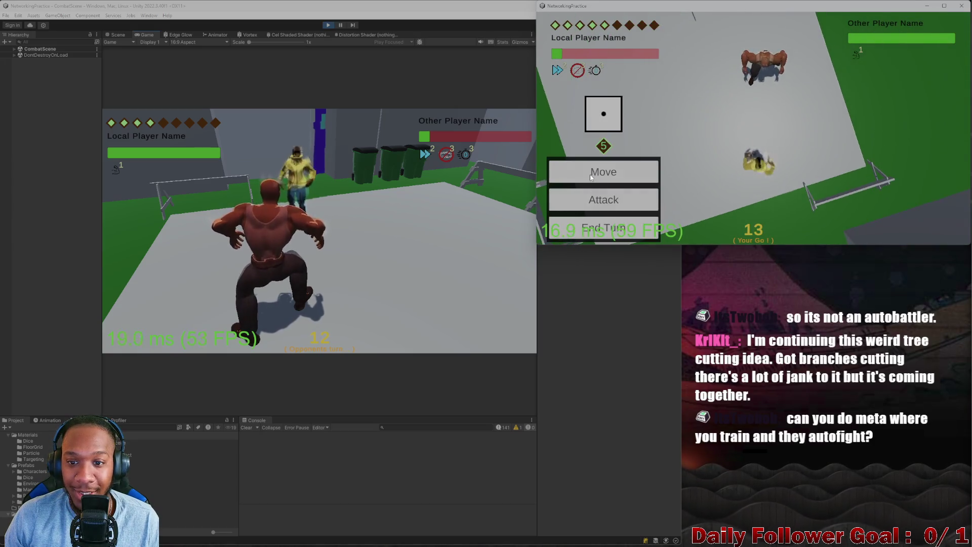
Move again, hit the editor's fighter for 11 and 5, end the turn, and close NetworkingPractice
left_click(590, 174)
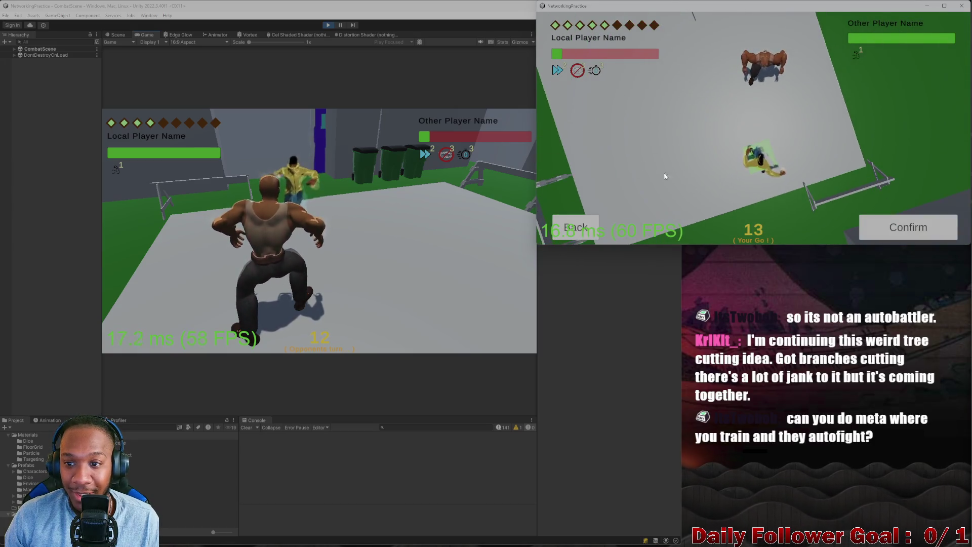
left_click(754, 100)
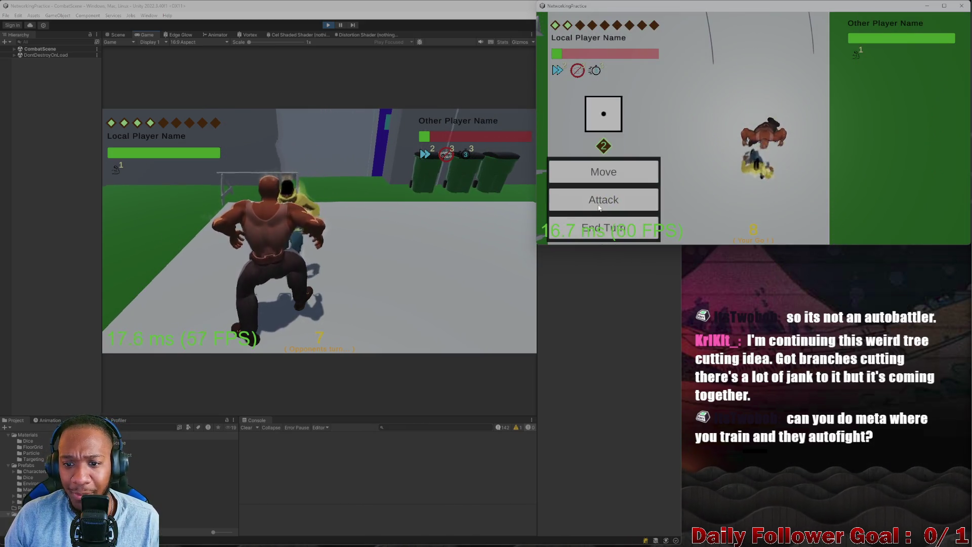
left_click(602, 197)
left_click(907, 217)
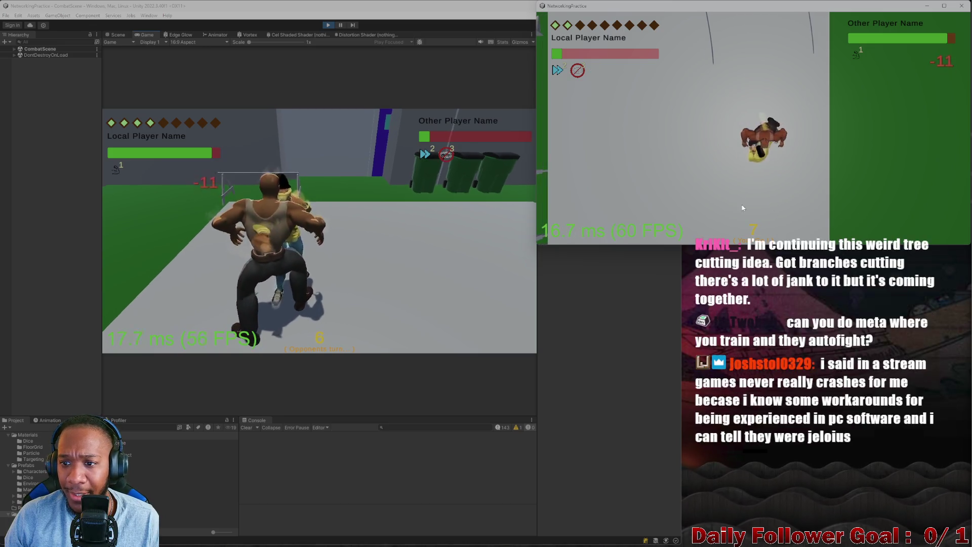
left_click(589, 197)
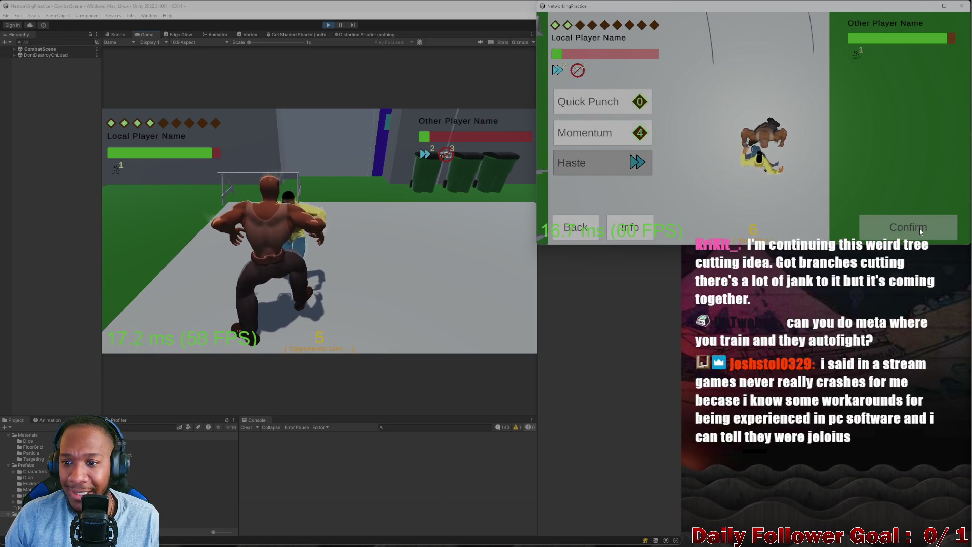
left_click(903, 228)
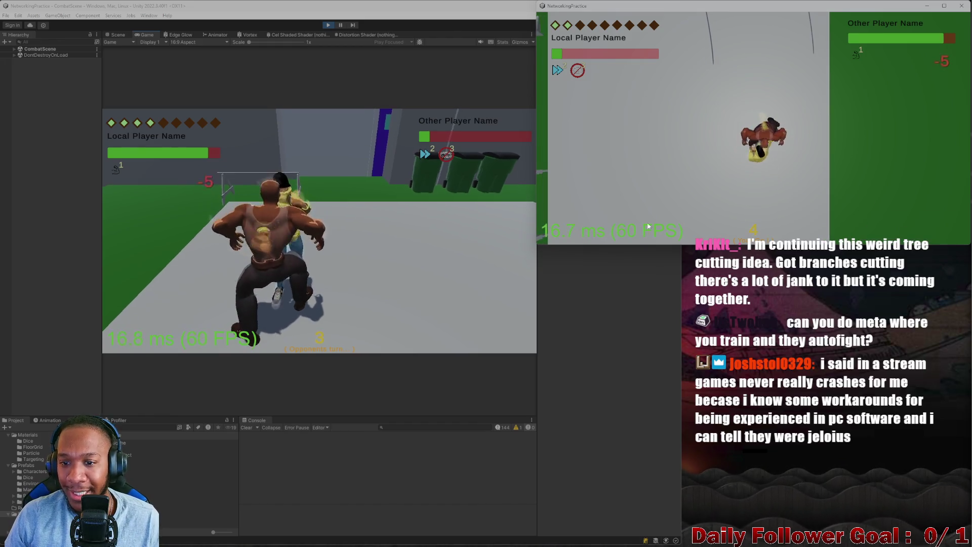
left_click(585, 230)
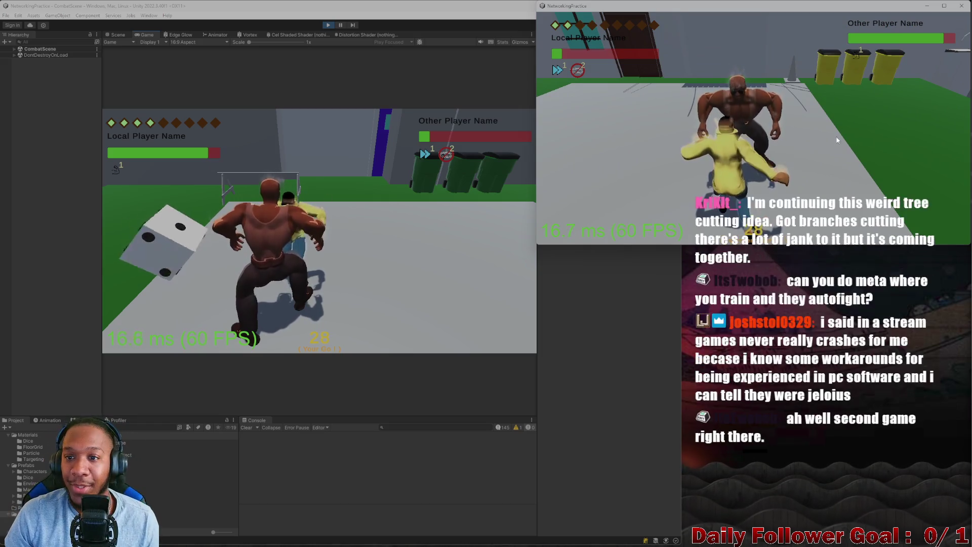
left_click(961, 12)
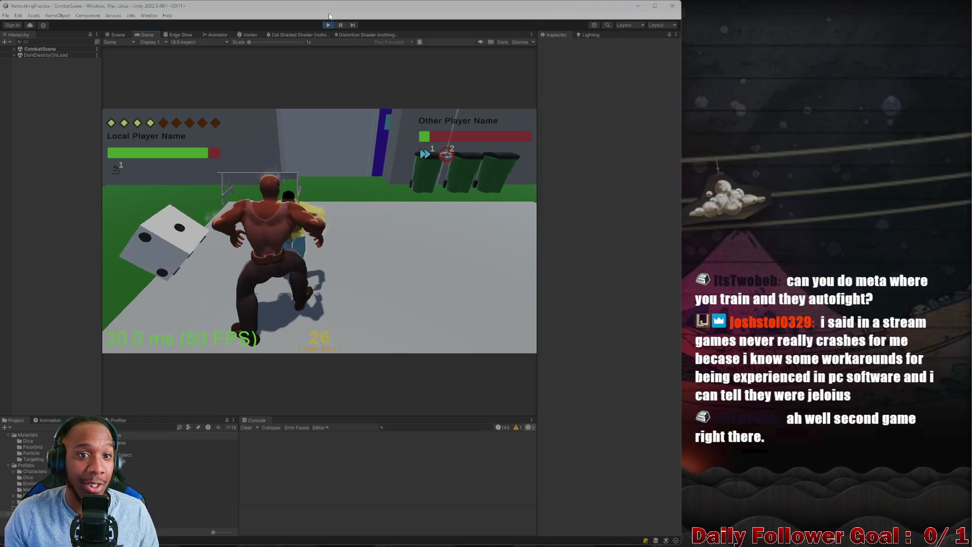
Exit Play mode, then bring Blender forward and snap its window to fill the screen
left_click(327, 26)
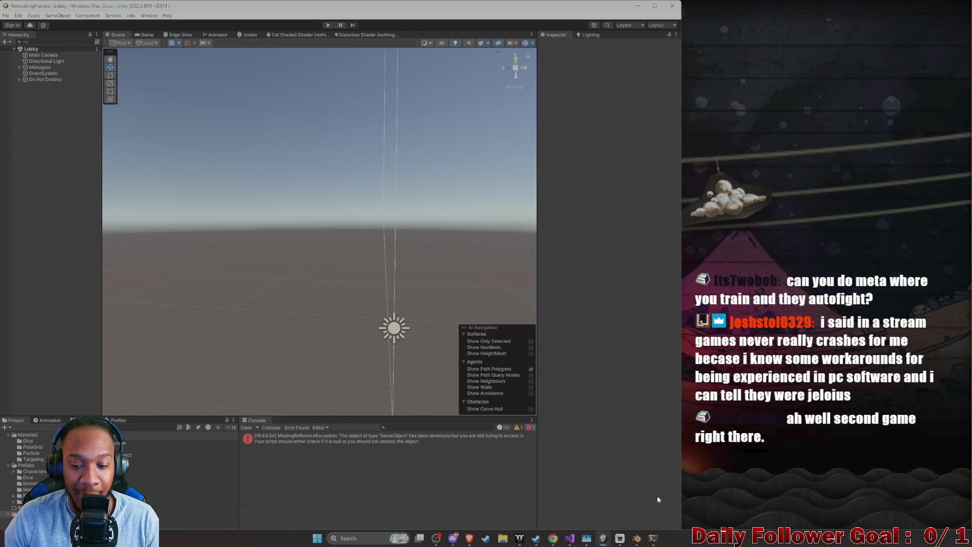
left_click(637, 538)
mouse_move(342, 141)
left_mouse_down()
mouse_move(393, 109)
mouse_move(633, 19)
left_mouse_up()
mouse_move(535, 191)
middle_mouse_down()
mouse_move(463, 260)
mouse_move(339, 254)
mouse_move(377, 216)
mouse_move(318, 235)
middle_mouse_up()
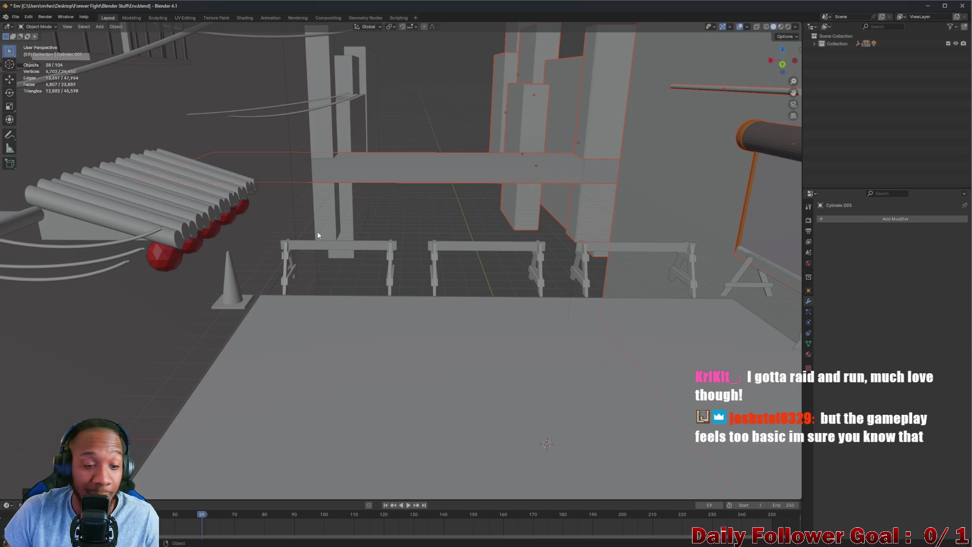
mouse_move(383, 292)
middle_mouse_down()
mouse_move(433, 262)
mouse_move(473, 351)
mouse_move(465, 336)
mouse_move(420, 324)
mouse_move(440, 317)
middle_mouse_up()
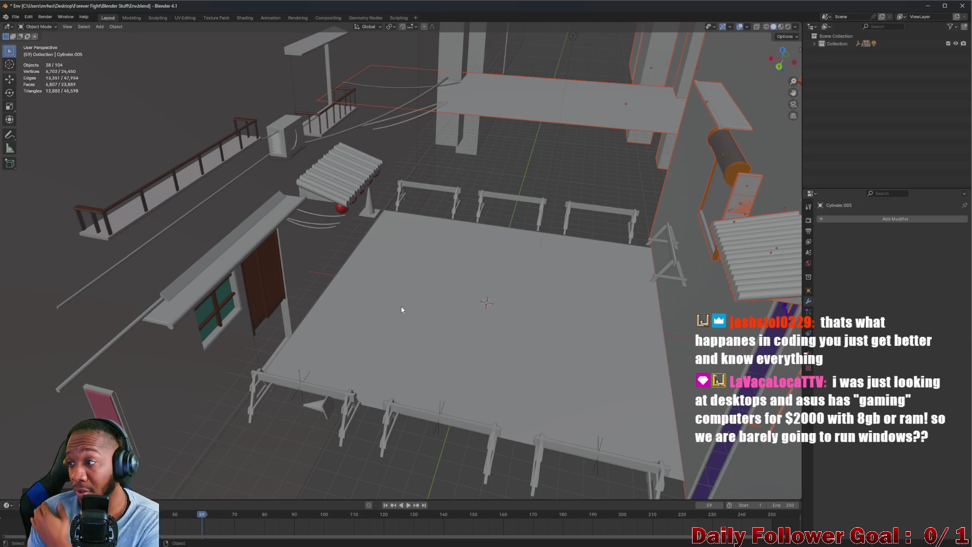
mouse_move(431, 299)
middle_mouse_down()
mouse_move(533, 297)
mouse_move(519, 314)
mouse_move(462, 268)
mouse_move(490, 288)
mouse_move(445, 236)
mouse_move(471, 262)
middle_mouse_up()
scroll(462, 268, "up", 3)
scroll(462, 268, "down", 3)
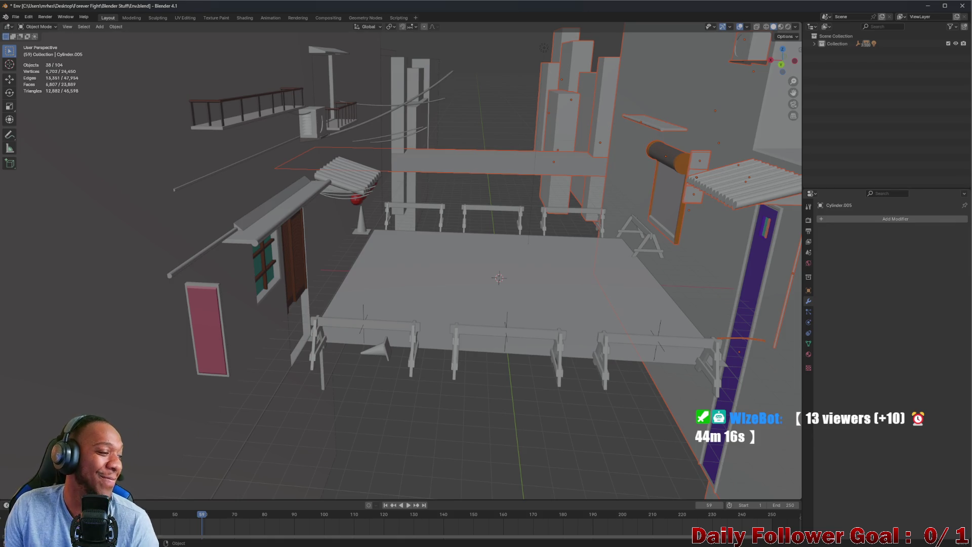
mouse_move(493, 331)
middle_mouse_down()
mouse_move(556, 280)
mouse_move(566, 307)
middle_mouse_up()
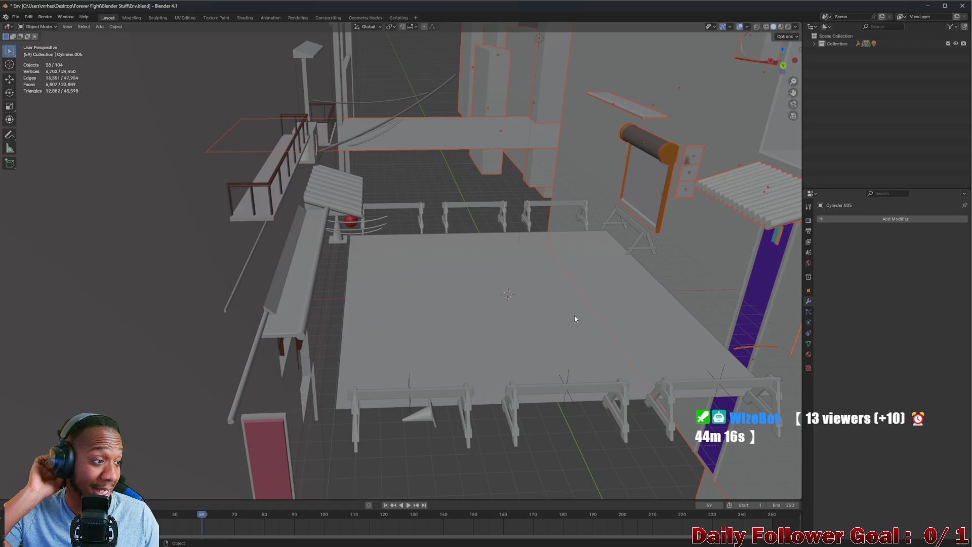
mouse_move(551, 271)
middle_mouse_down()
mouse_move(442, 260)
mouse_move(404, 300)
middle_mouse_up()
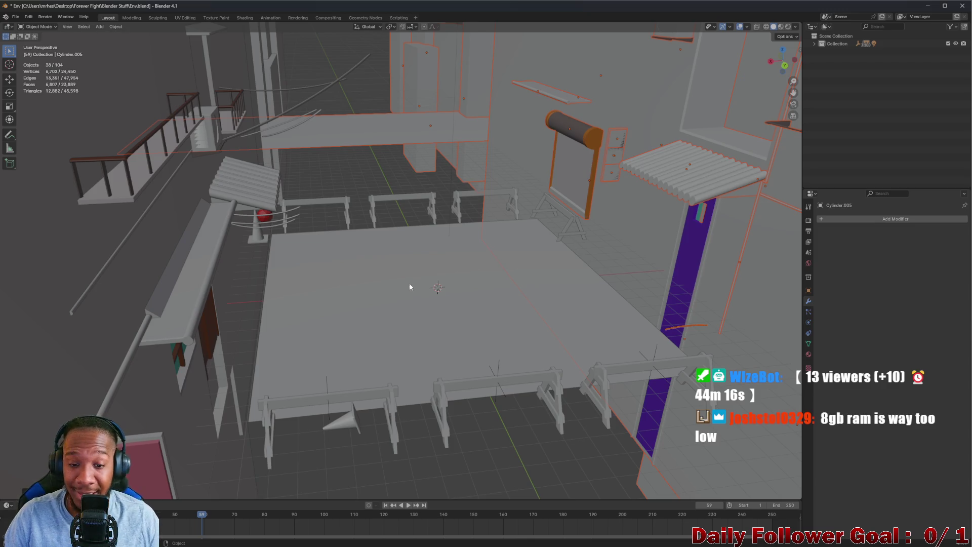
middle_click_drag(408, 284, 390, 299)
scroll(389, 299, "up", 4)
scroll(356, 312, "down", 2)
scroll(356, 312, "down", 3)
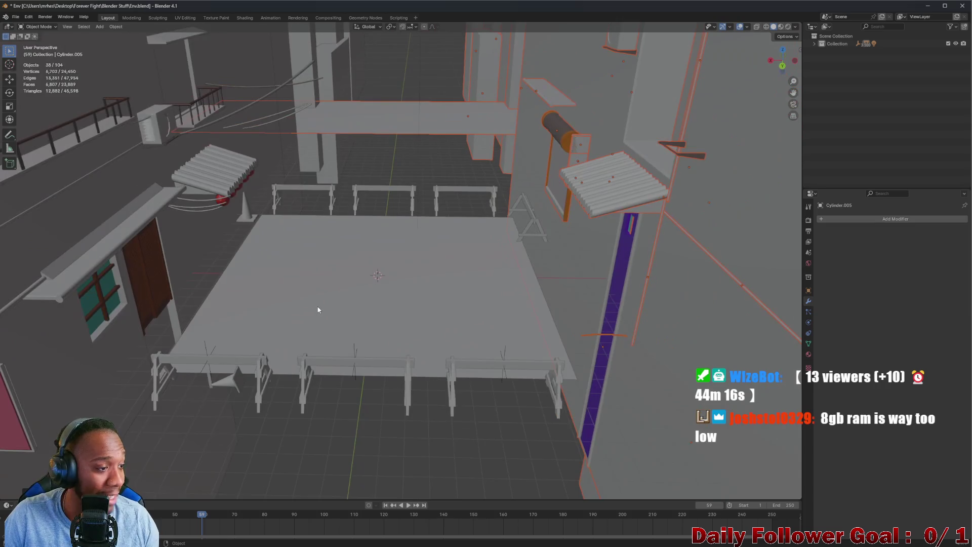
scroll(319, 310, "up", 6)
scroll(389, 278, "down", 3)
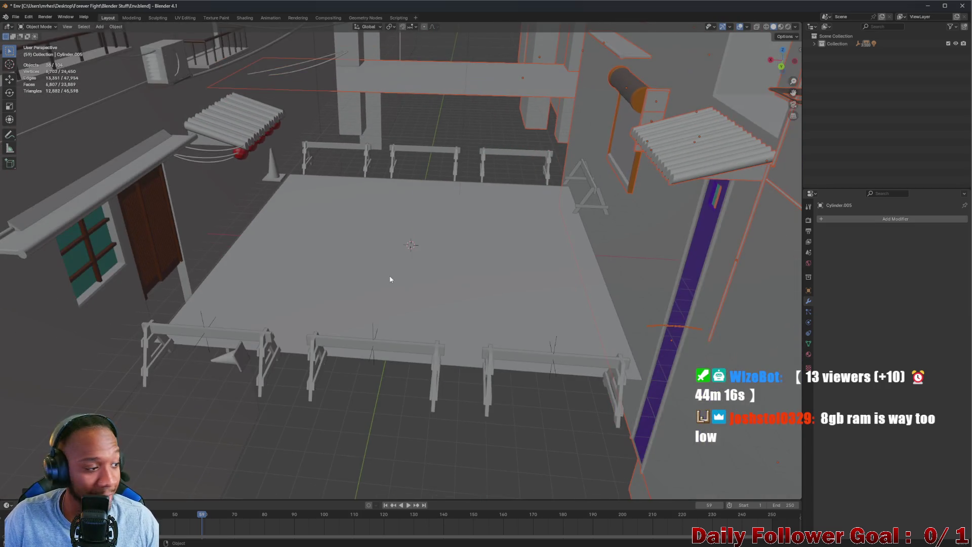
scroll(379, 284, "up", 5)
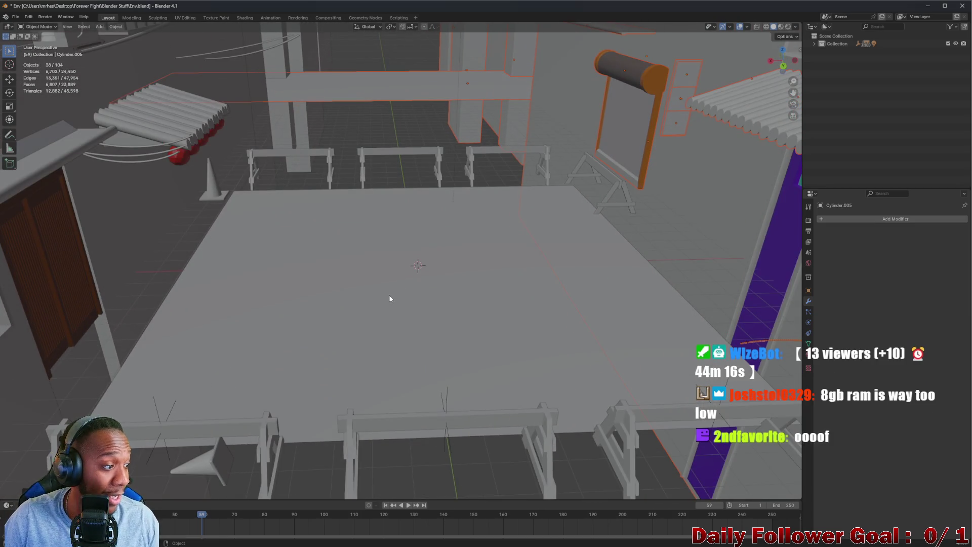
scroll(391, 336, "down", 2)
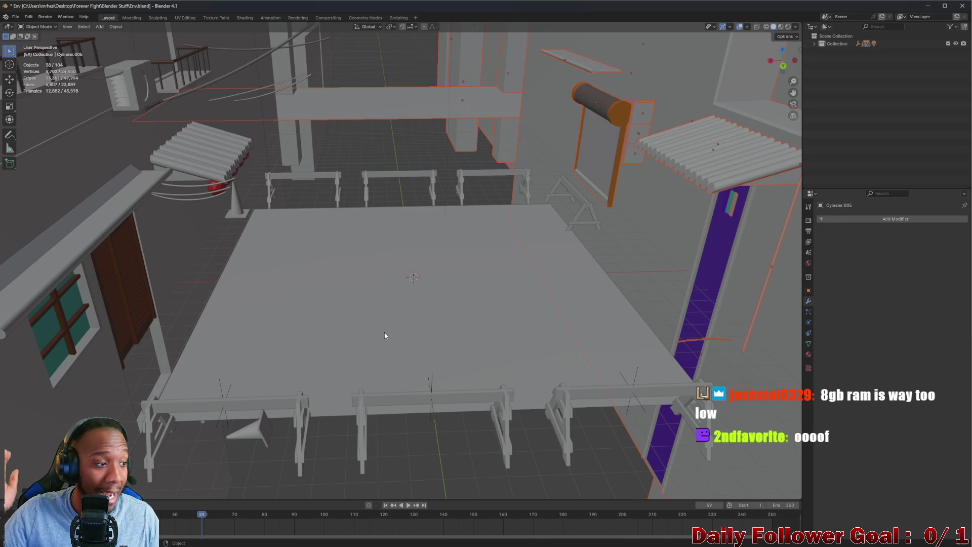
scroll(383, 302, "up", 3)
mouse_move(396, 219)
middle_mouse_down("shift")
mouse_move(401, 257)
mouse_move(463, 208)
middle_mouse_up("shift")
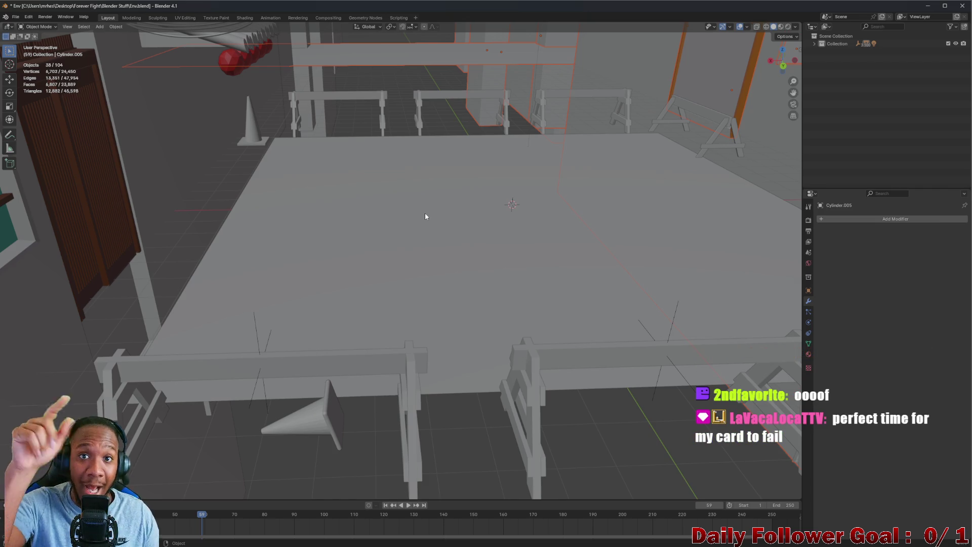
middle_click_drag(429, 226, 462, 288)
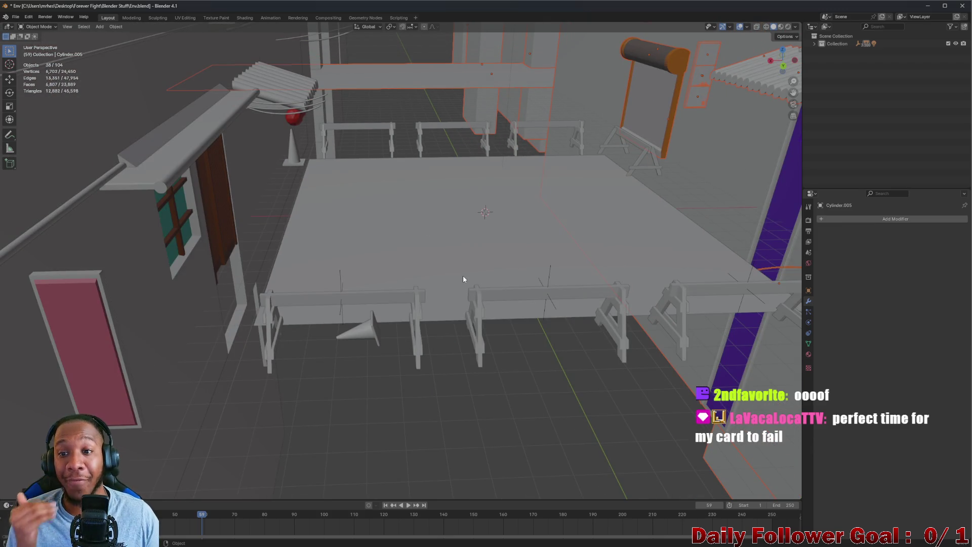
scroll(466, 276, "up", 6)
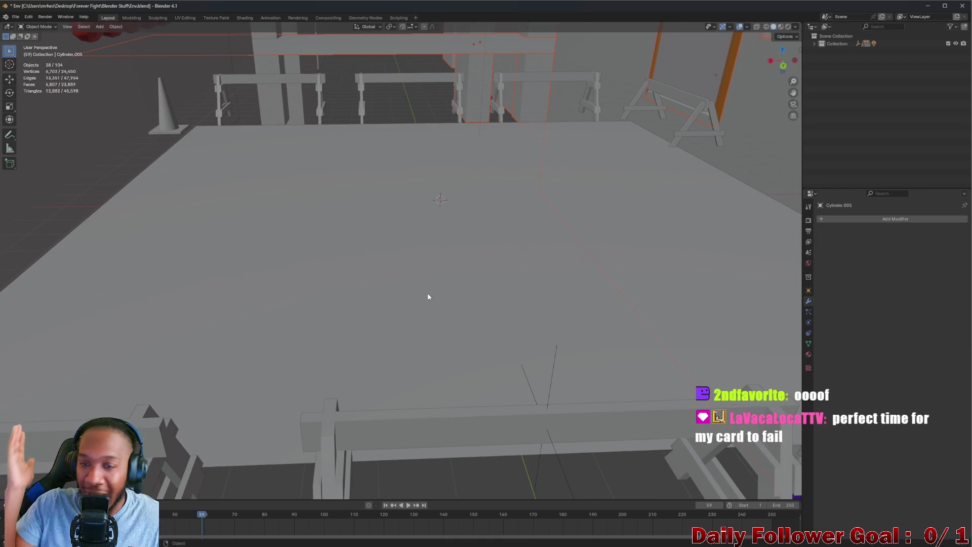
scroll(380, 267, "down", 5)
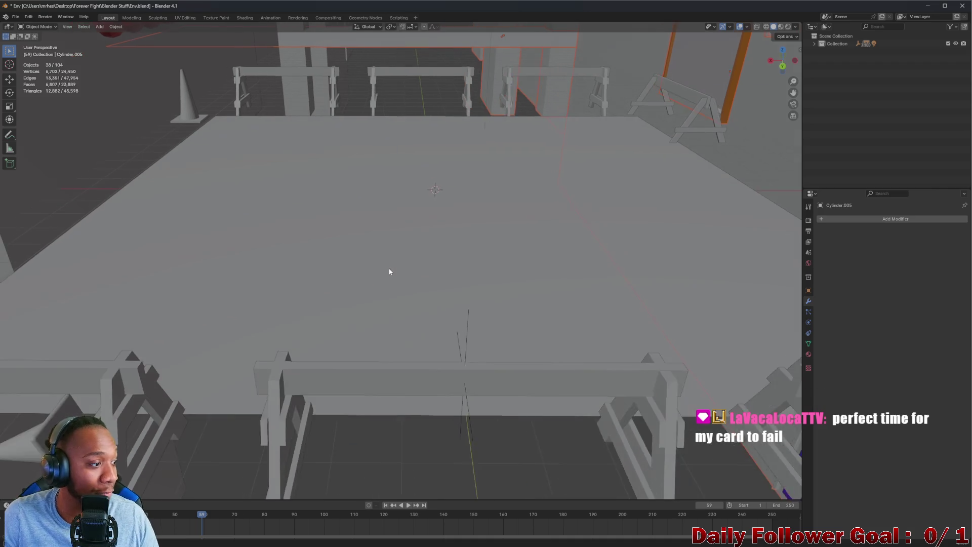
scroll(400, 177, "down", 5)
scroll(399, 176, "up", 6)
mouse_move(400, 178)
middle_mouse_down()
mouse_move(390, 241)
mouse_move(436, 262)
middle_mouse_up()
scroll(415, 267, "down", 6)
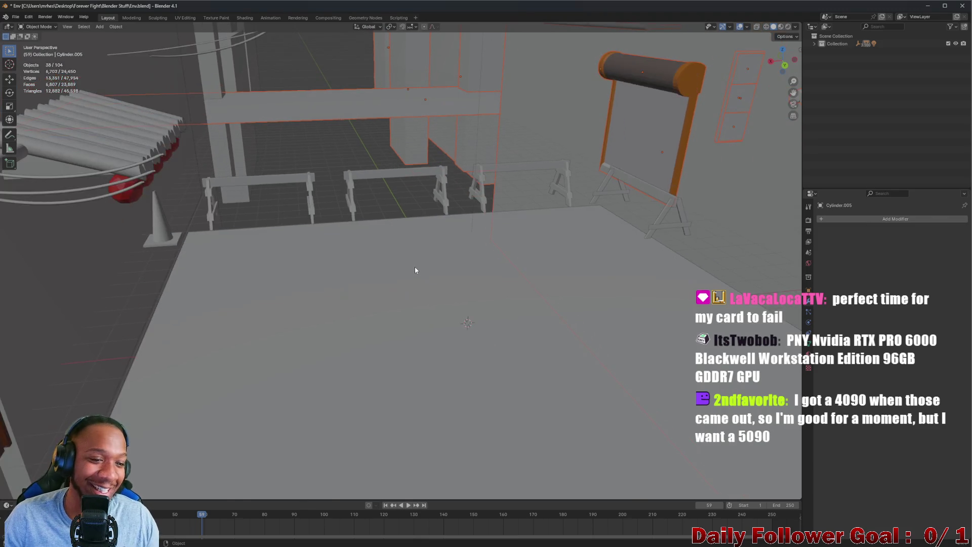
scroll(381, 296, "up", 5)
mouse_move(379, 305)
middle_mouse_down()
mouse_move(371, 276)
mouse_move(361, 282)
middle_mouse_up()
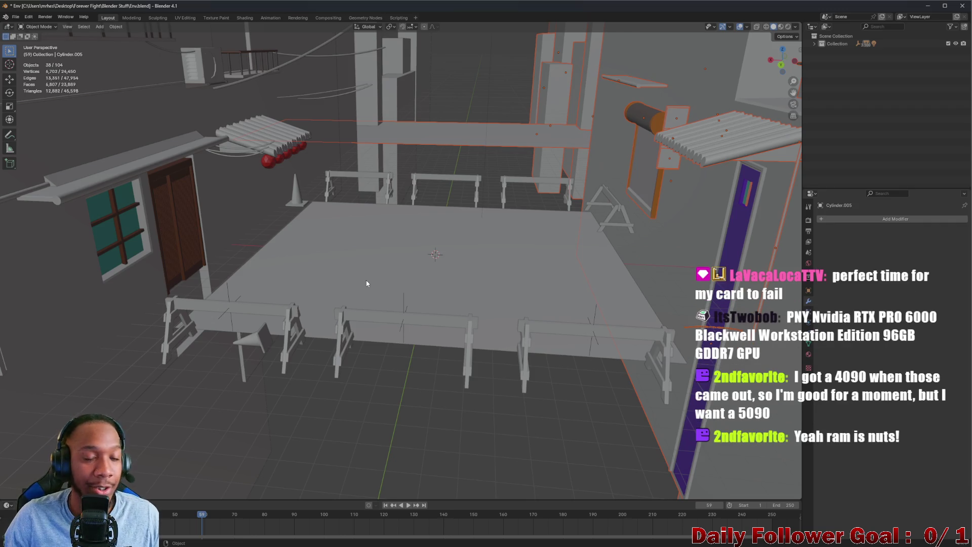
mouse_move(377, 280)
middle_mouse_down()
mouse_move(412, 269)
mouse_move(405, 281)
middle_mouse_up()
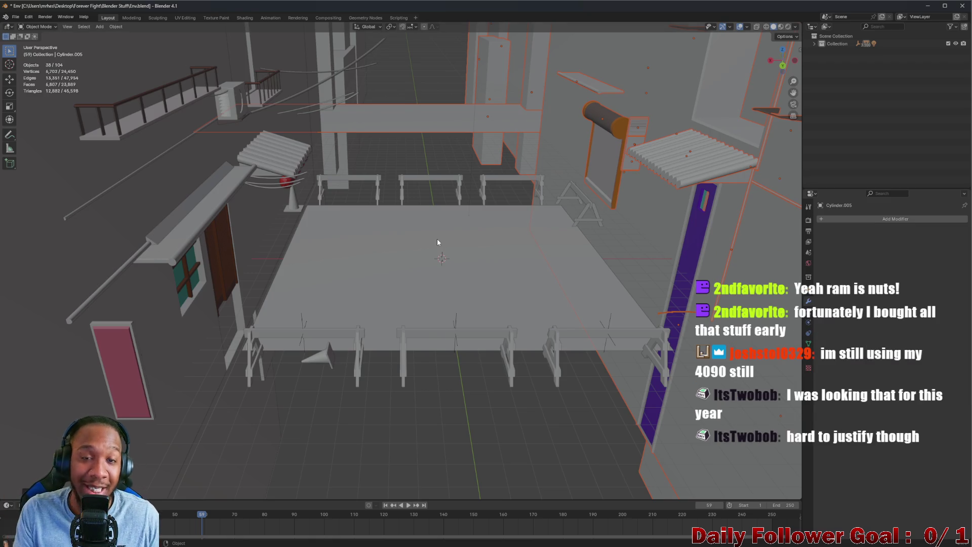
scroll(399, 268, "up", 3)
scroll(395, 297, "up", 2)
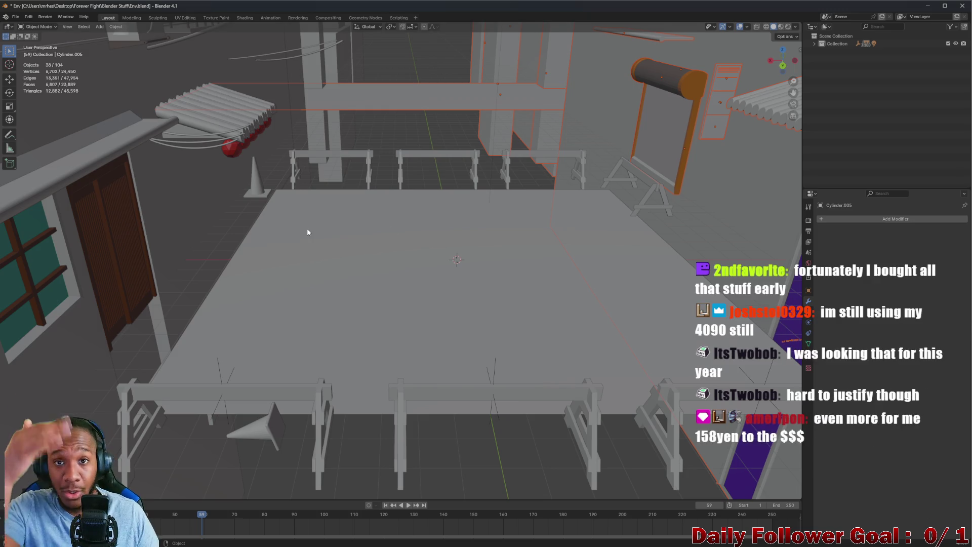
middle_click_drag(312, 214, 363, 169)
Select the traffic cone under the roller ramp and orbit and zoom around it from several angles
left_click(367, 167)
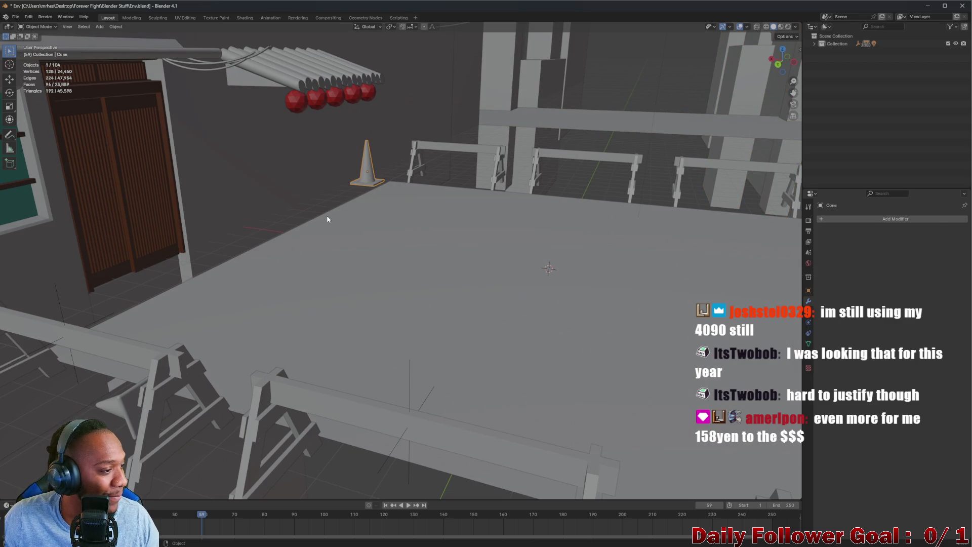
mouse_move(324, 222)
middle_mouse_down()
mouse_move(341, 245)
mouse_move(325, 243)
mouse_move(440, 253)
middle_mouse_up()
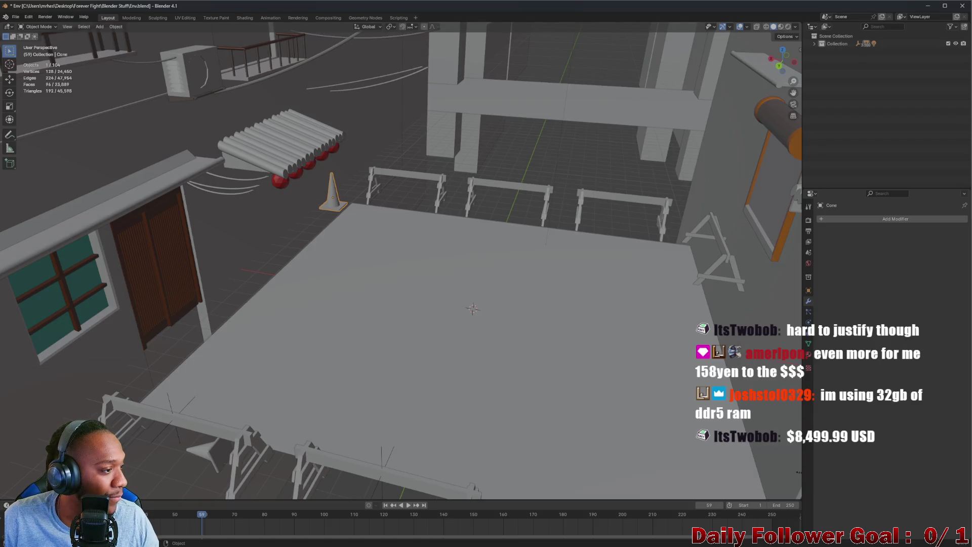
middle_click_drag(445, 241, 427, 251)
middle_click_drag(384, 280, 273, 281)
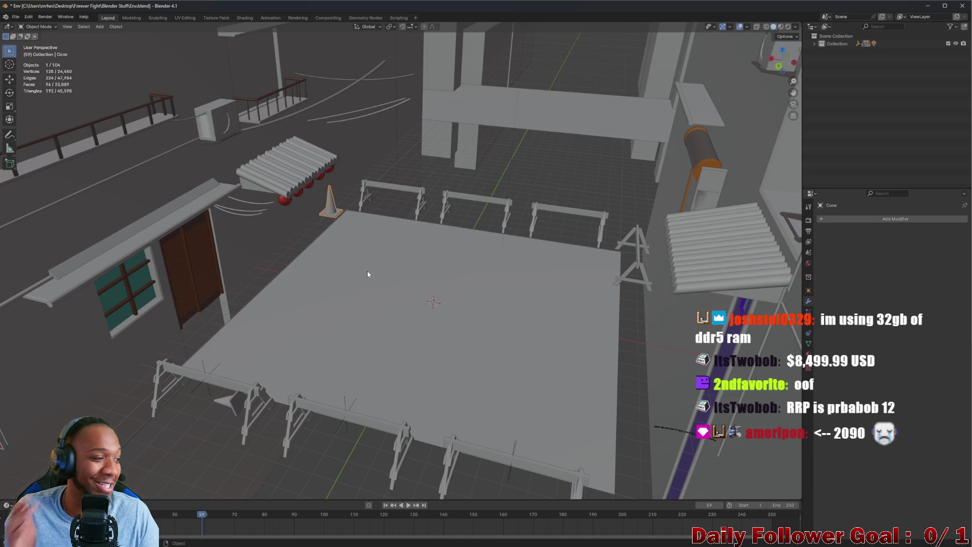
mouse_move(289, 230)
middle_mouse_down()
mouse_move(514, 250)
mouse_move(487, 245)
middle_mouse_up()
scroll(514, 249, "up", 3)
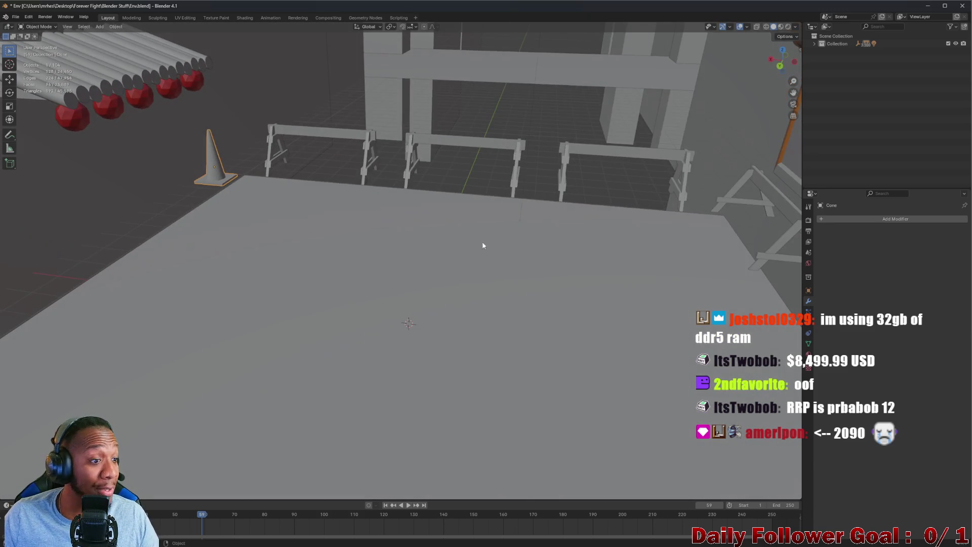
scroll(487, 244, "down", 3)
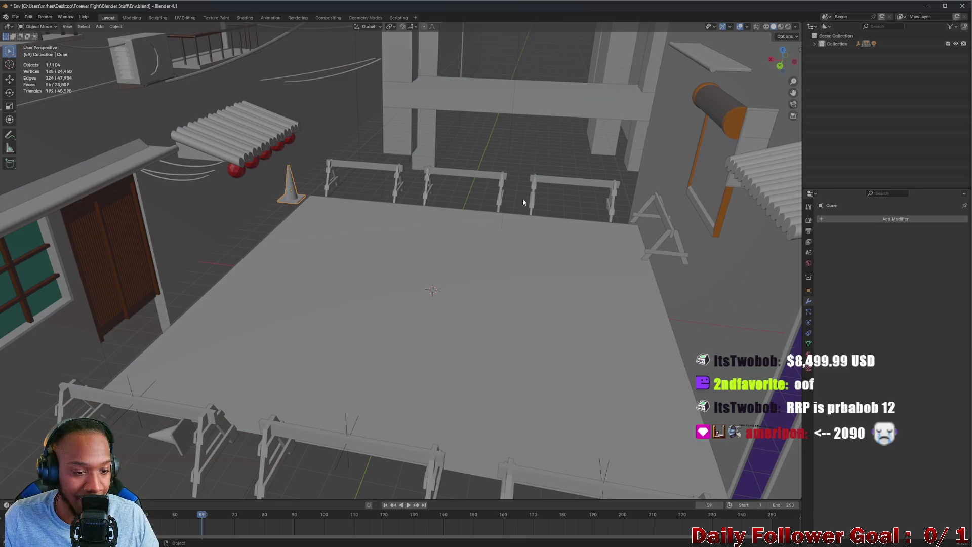
middle_click_drag(523, 202, 443, 249)
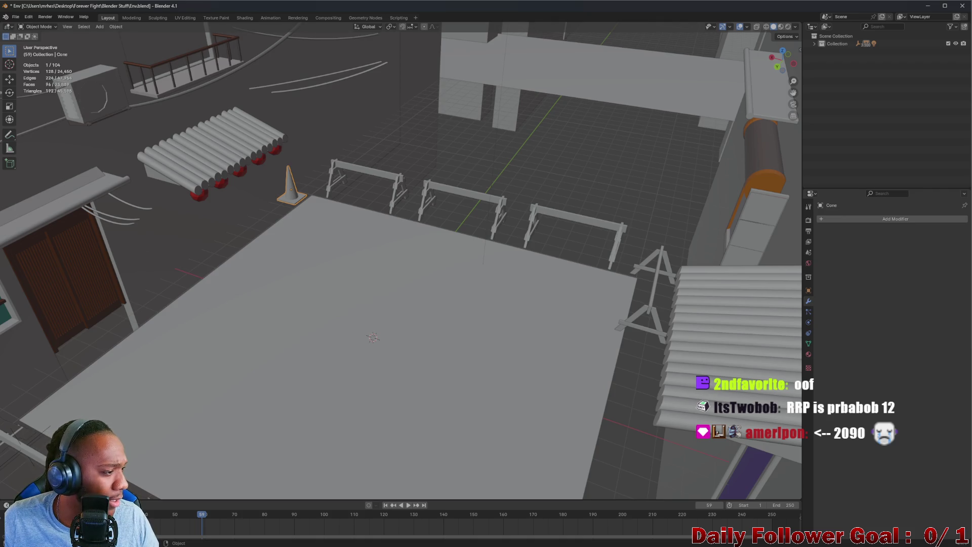
mouse_move(301, 284)
middle_mouse_down()
mouse_move(308, 276)
mouse_move(279, 282)
middle_mouse_up()
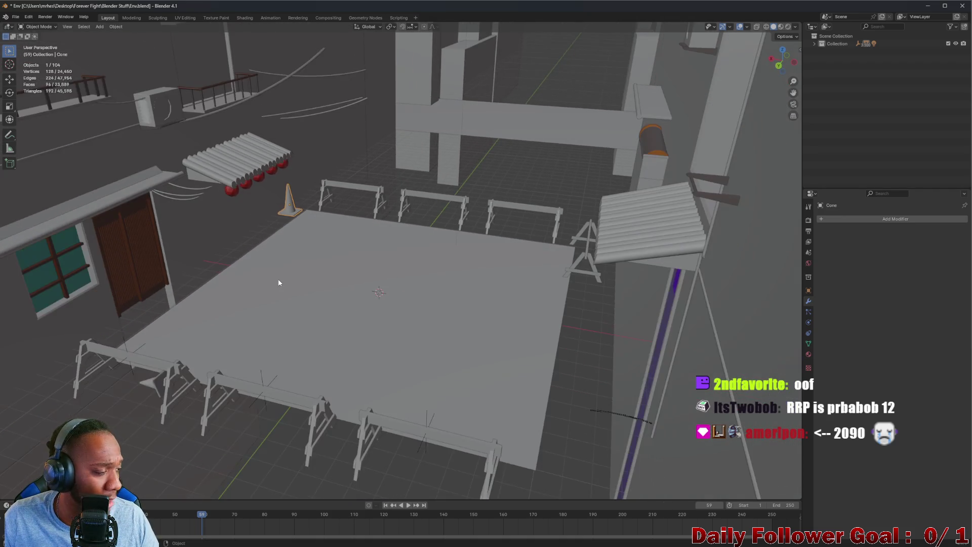
middle_click_drag(321, 244, 265, 273)
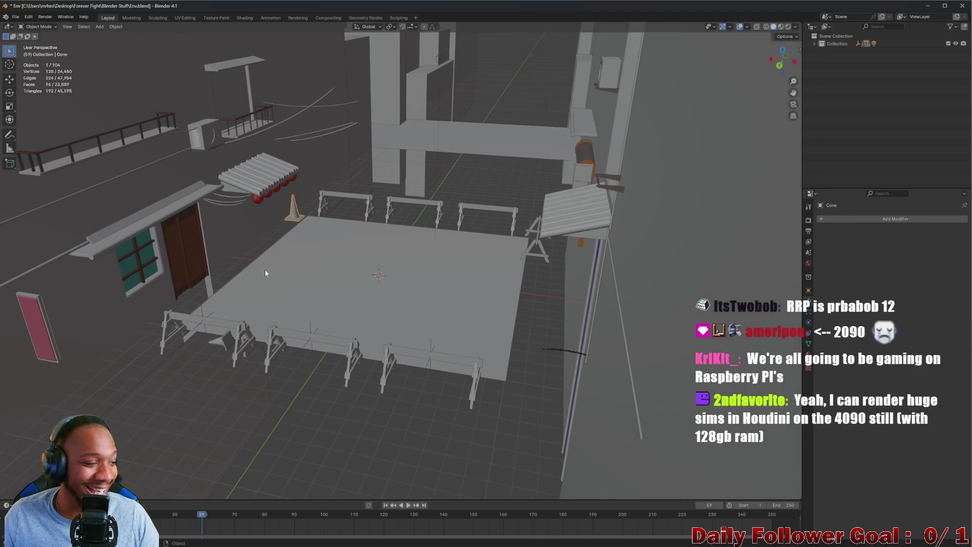
scroll(380, 233, "up", 4)
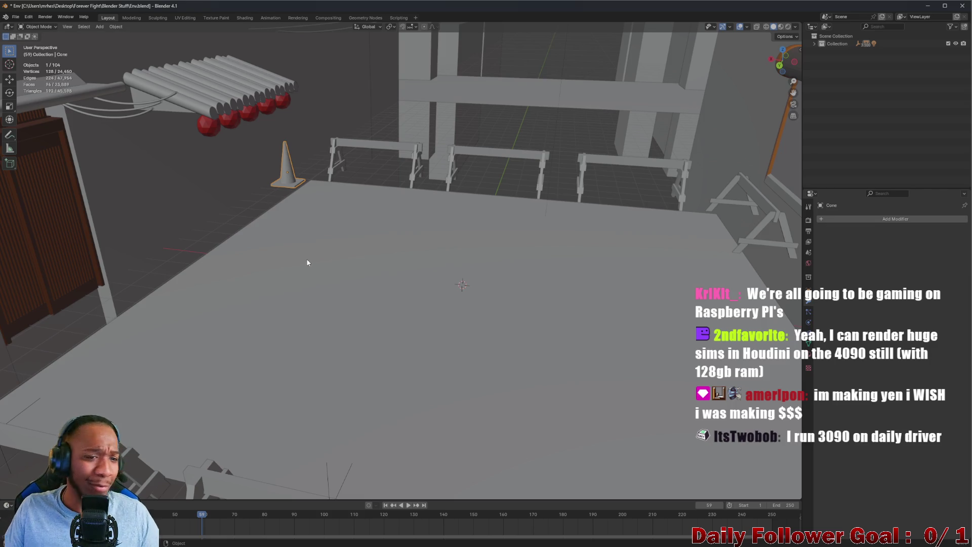
mouse_move(300, 274)
middle_mouse_down()
mouse_move(385, 308)
mouse_move(425, 293)
middle_mouse_up()
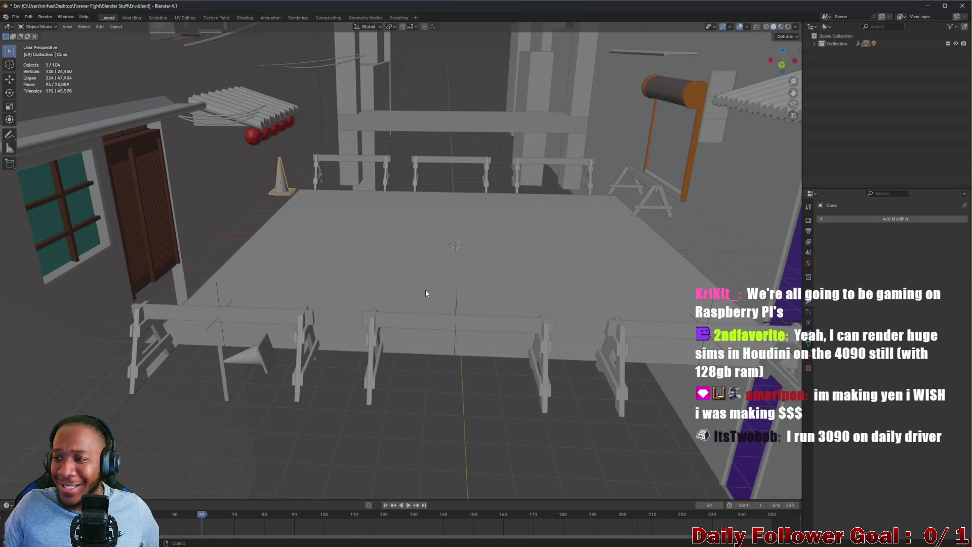
mouse_move(438, 293)
middle_mouse_down()
mouse_move(476, 302)
mouse_move(451, 208)
mouse_move(352, 286)
mouse_move(365, 287)
mouse_move(357, 292)
middle_mouse_up()
scroll(356, 292, "up", 1)
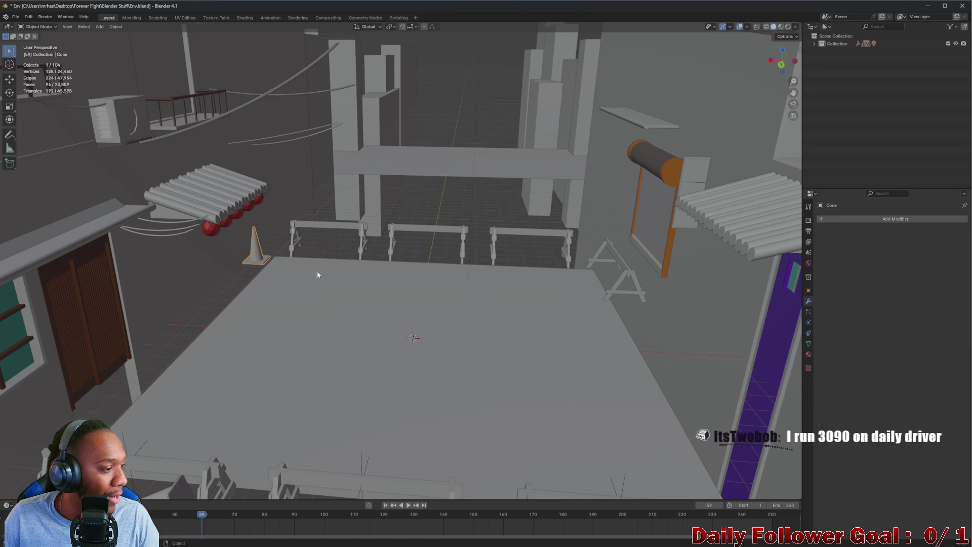
scroll(317, 271, "down", 1)
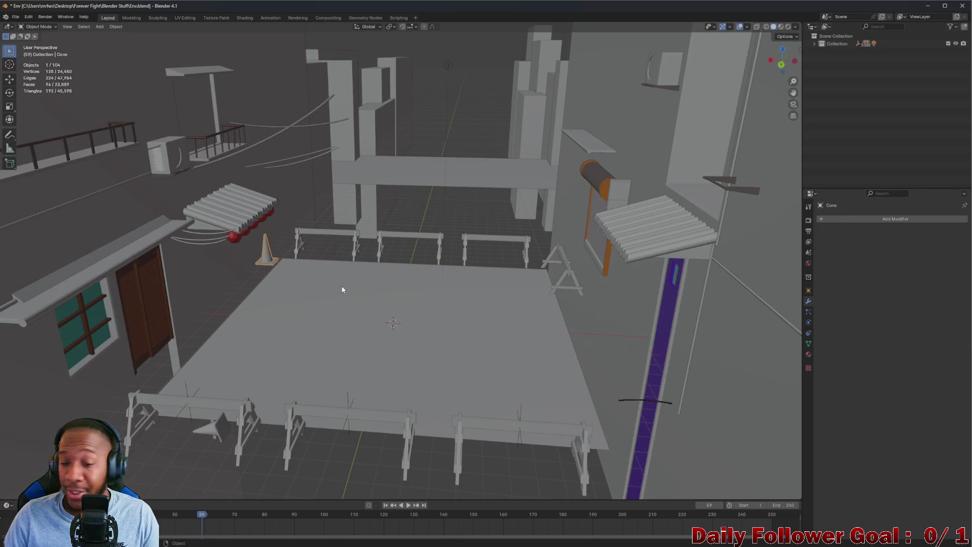
scroll(342, 288, "up", 3)
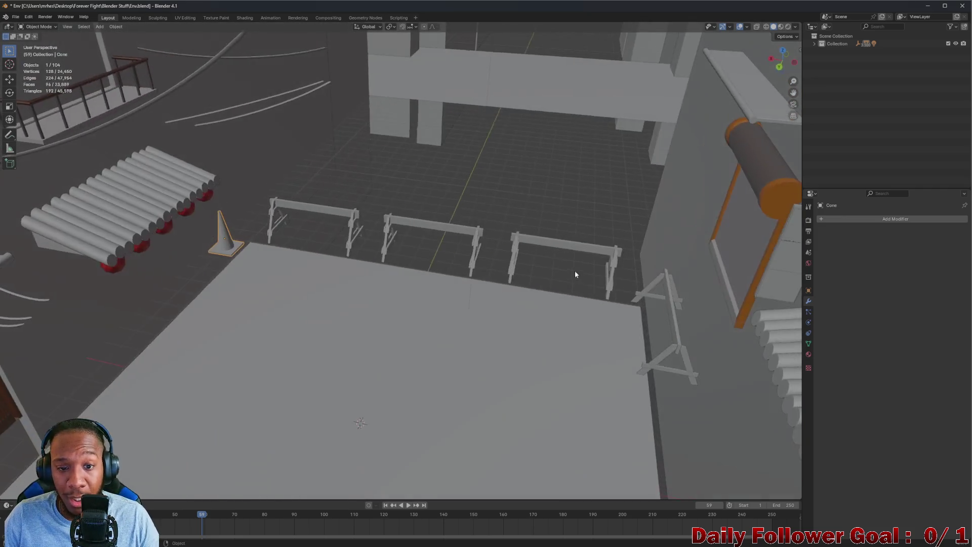
mouse_move(575, 274)
middle_mouse_down()
mouse_move(434, 265)
mouse_move(351, 281)
mouse_move(196, 252)
mouse_move(360, 290)
mouse_move(408, 271)
middle_mouse_up()
mouse_move(340, 262)
middle_mouse_down()
mouse_move(395, 284)
mouse_move(398, 251)
mouse_move(397, 263)
middle_mouse_up()
scroll(397, 269, "down", 5)
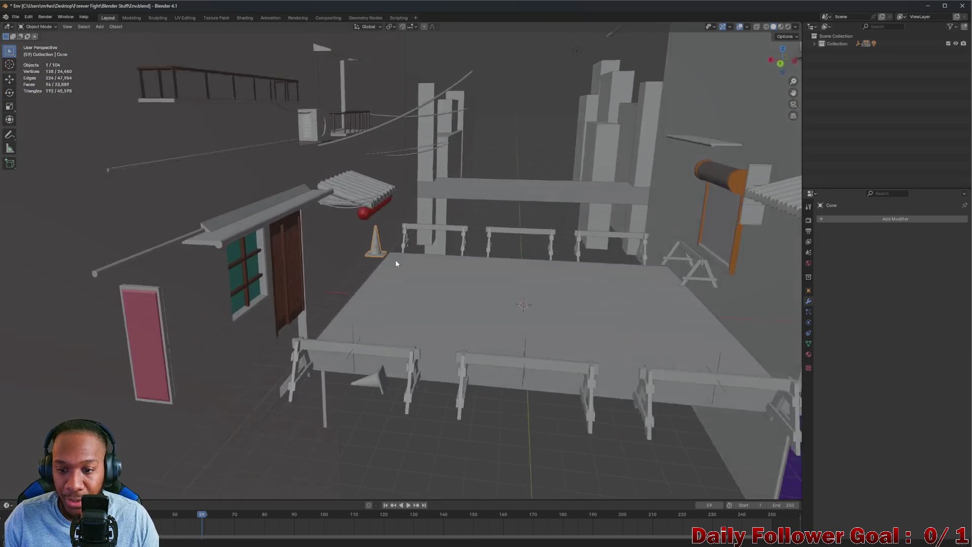
scroll(348, 276, "up", 8)
scroll(347, 276, "down", 8)
mouse_move(314, 292)
middle_mouse_down()
mouse_move(388, 243)
mouse_move(453, 276)
mouse_move(518, 269)
mouse_move(472, 258)
mouse_move(338, 297)
mouse_move(188, 160)
middle_mouse_up()
scroll(388, 243, "up", 5)
scroll(471, 258, "down", 3)
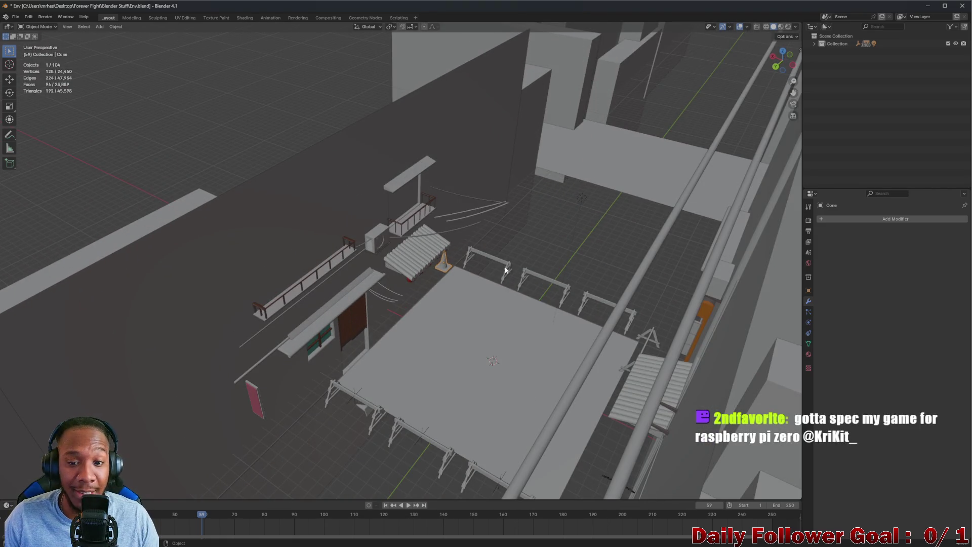
Import Trashcan_01.fbx as FBX from the Forever Fight project's Exports > Environments folder
left_click(16, 17)
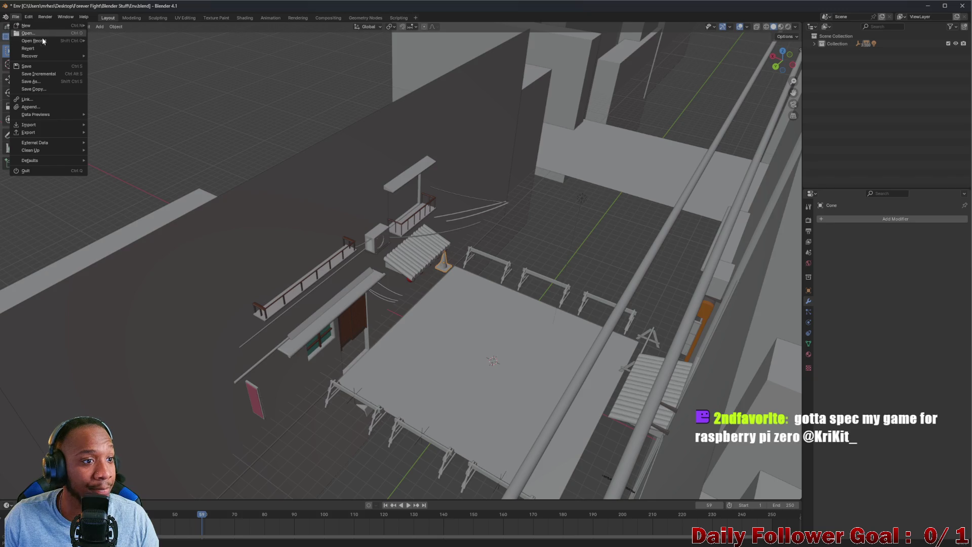
mouse_move(41, 123)
left_click(127, 199)
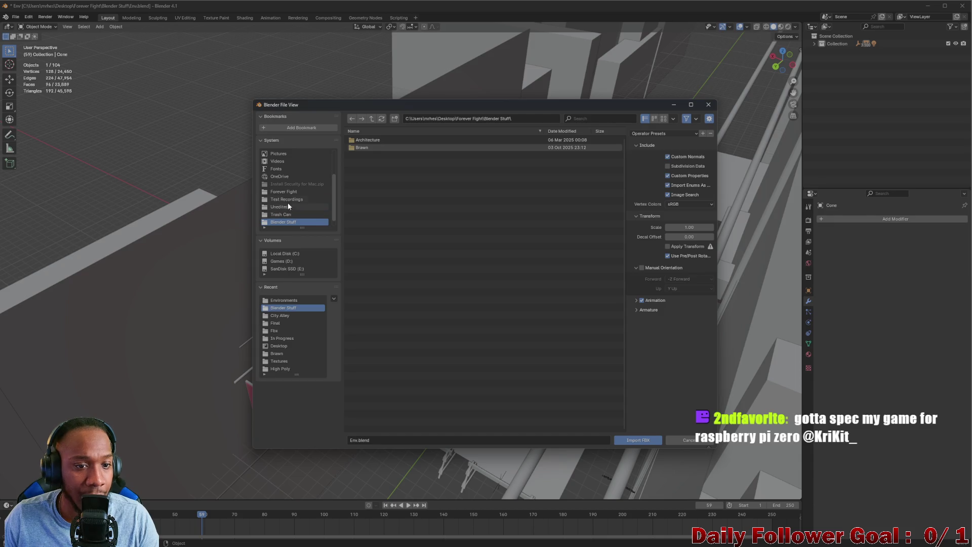
left_click(279, 217)
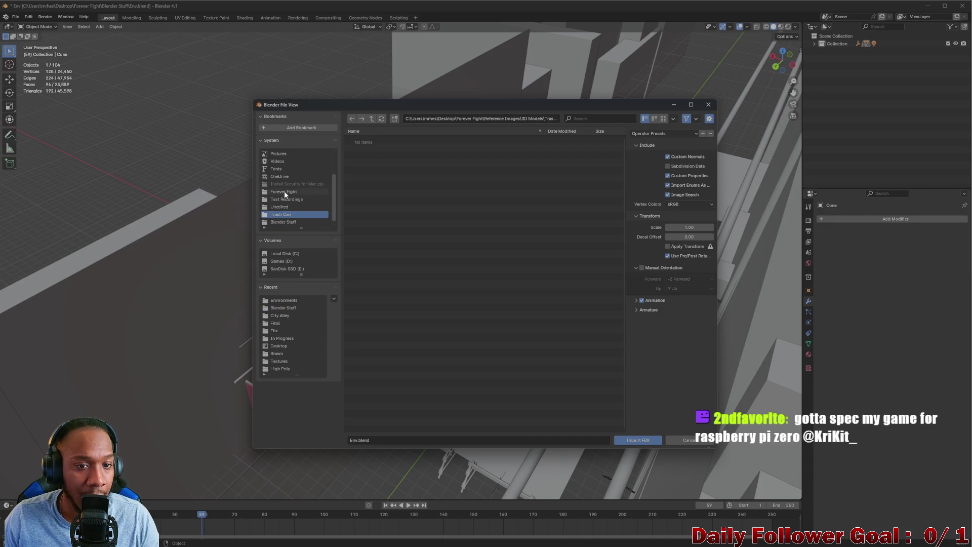
left_click(285, 192)
double_click(369, 179)
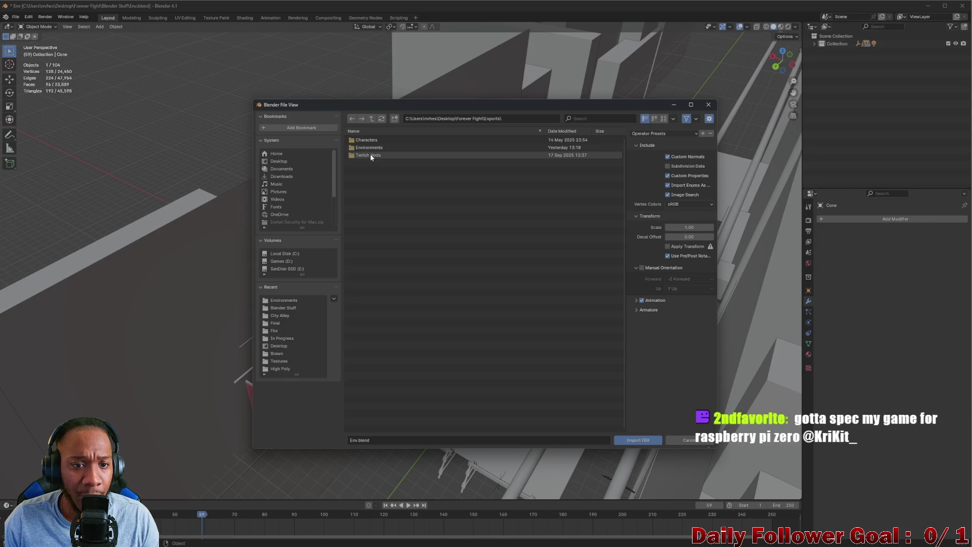
double_click(374, 147)
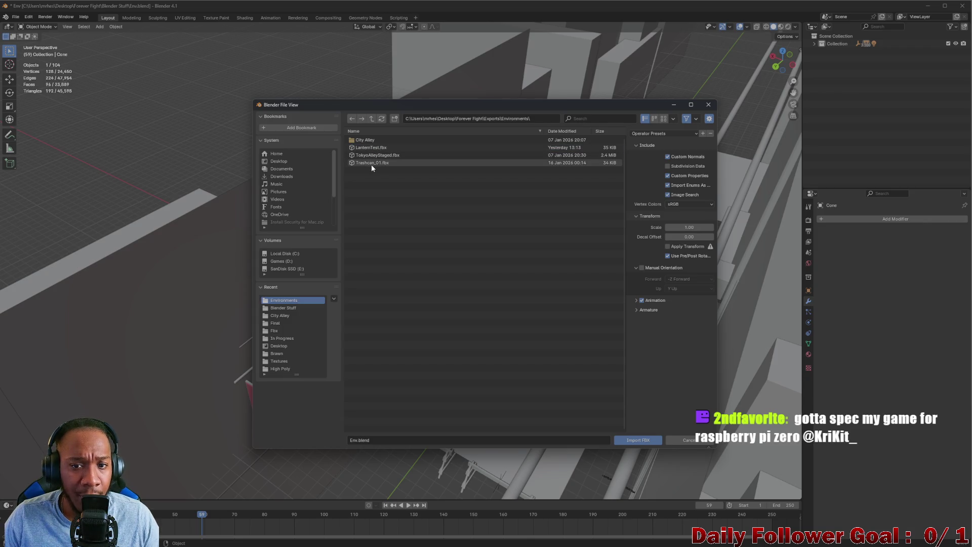
left_click(372, 163)
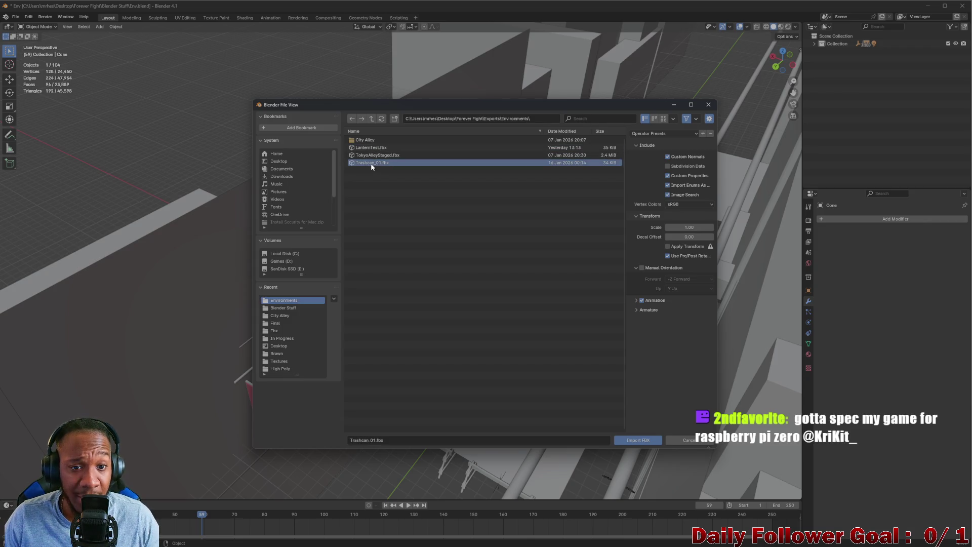
left_click(640, 442)
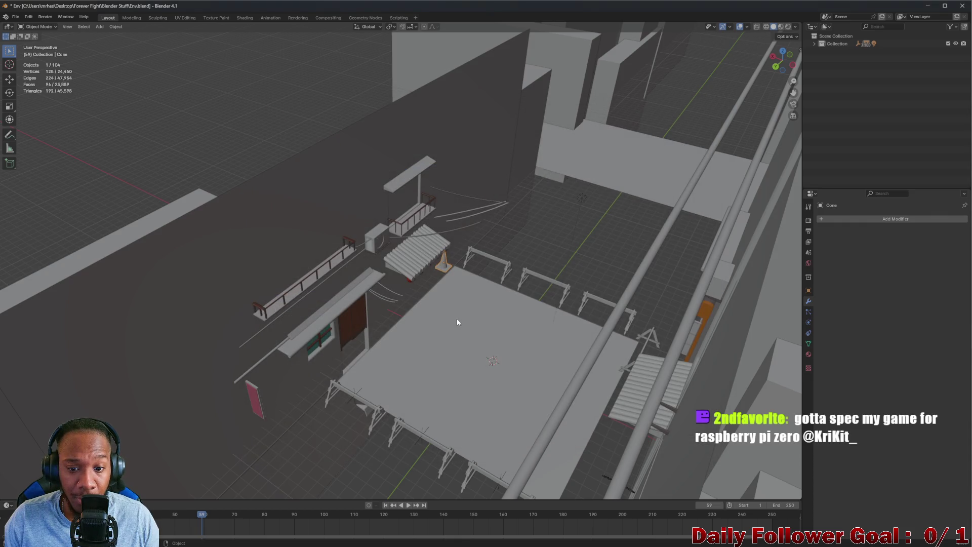
Select the imported Trash Can, show its Object properties and raise it along Z
mouse_move(489, 324)
middle_mouse_down()
mouse_move(503, 310)
mouse_move(399, 293)
mouse_move(278, 306)
mouse_move(552, 379)
mouse_move(450, 327)
middle_mouse_up()
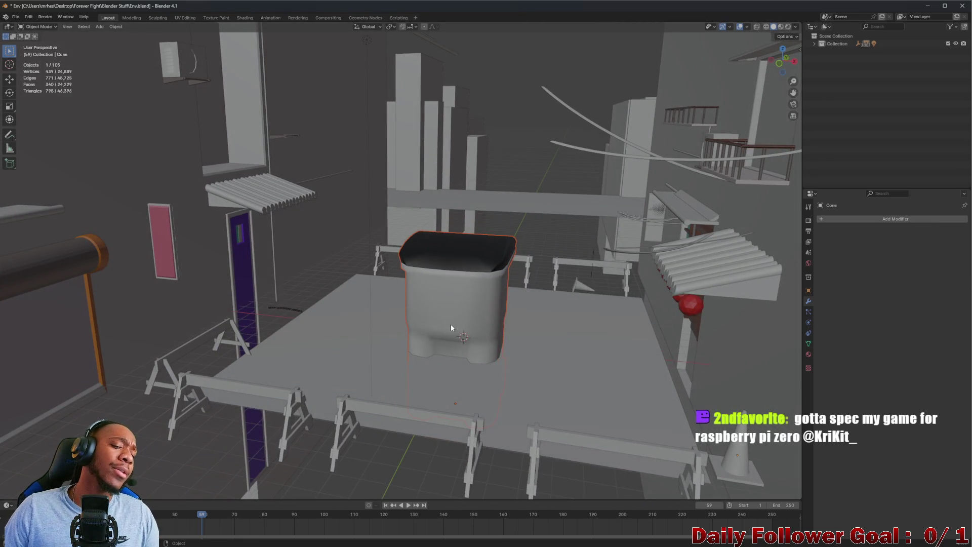
left_click(451, 326)
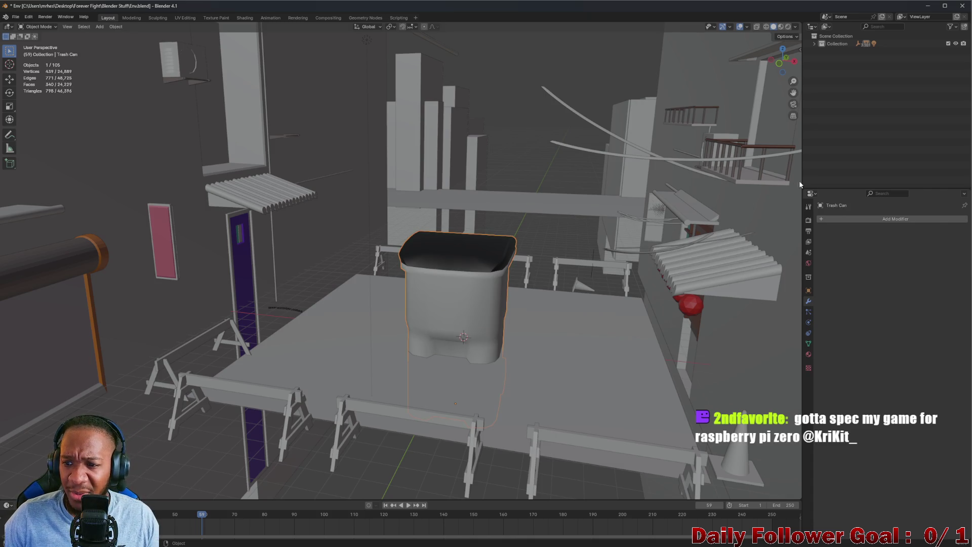
left_click(808, 291)
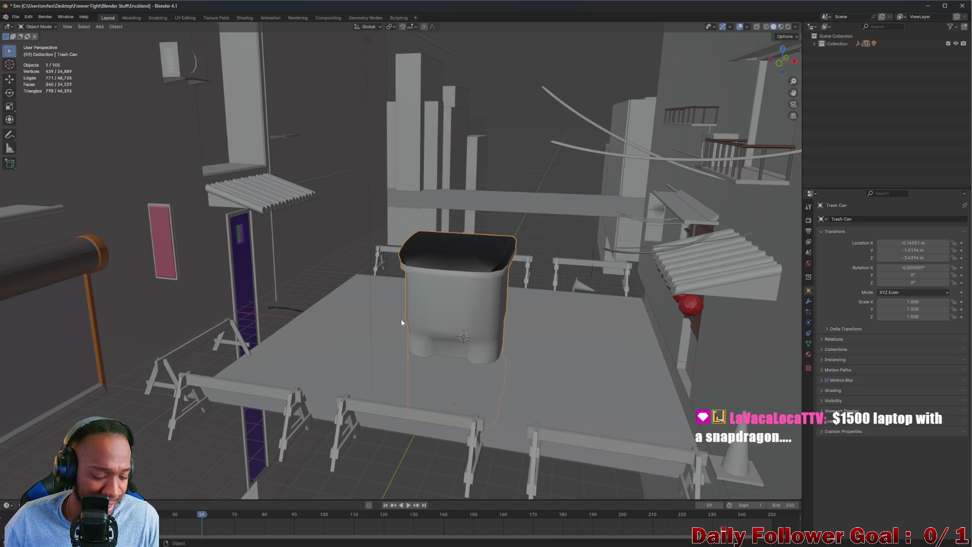
key("g")
key("z")
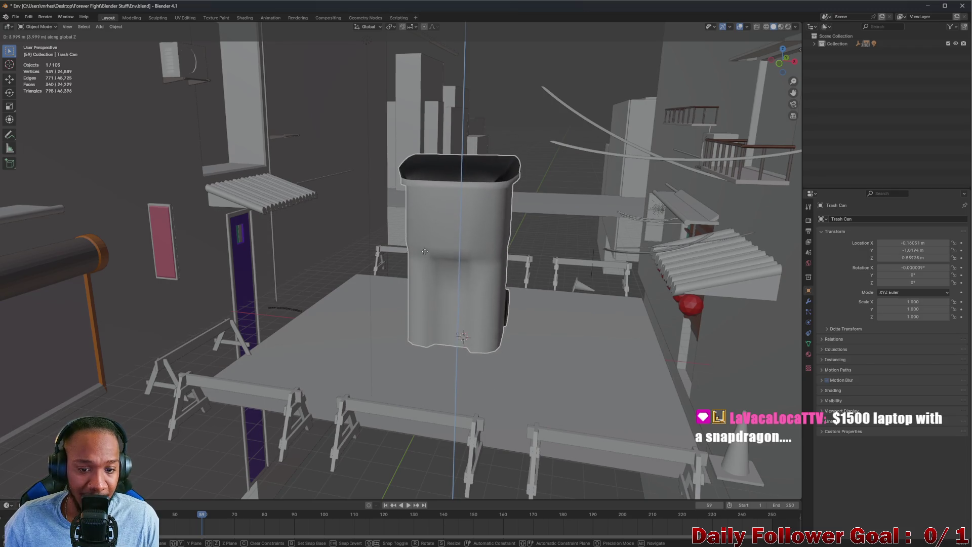
left_click(433, 257)
middle_click_drag(433, 257, 441, 280)
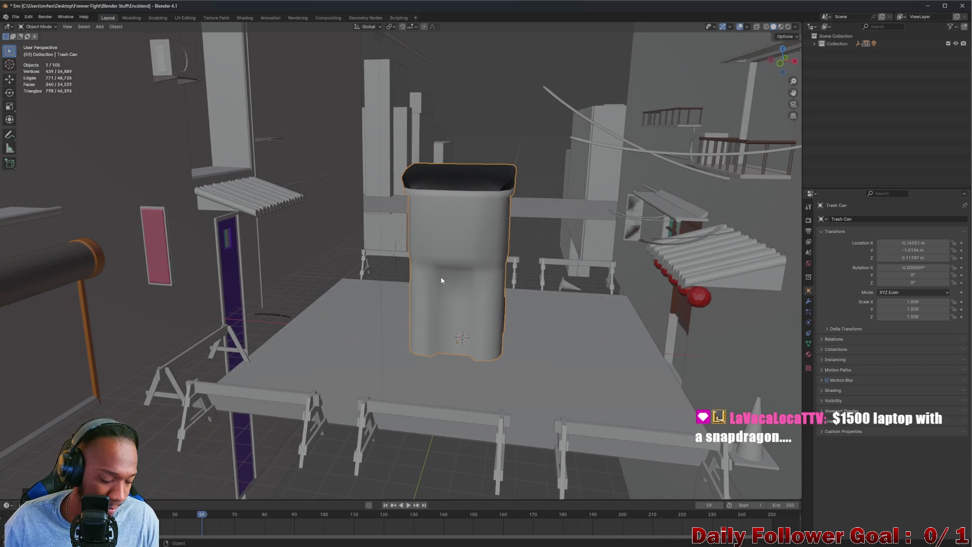
Scale the trash can down to 0.395
key("s")
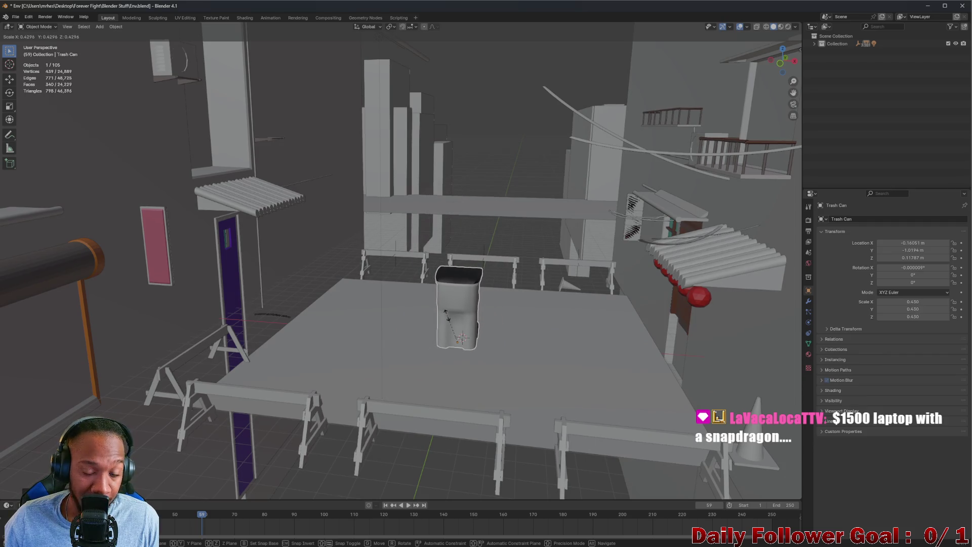
left_click(465, 321)
mouse_move(465, 321)
middle_mouse_down()
mouse_move(482, 313)
mouse_move(380, 326)
mouse_move(425, 332)
middle_mouse_up()
Move the trash can out along X to the arena's side
key("g")
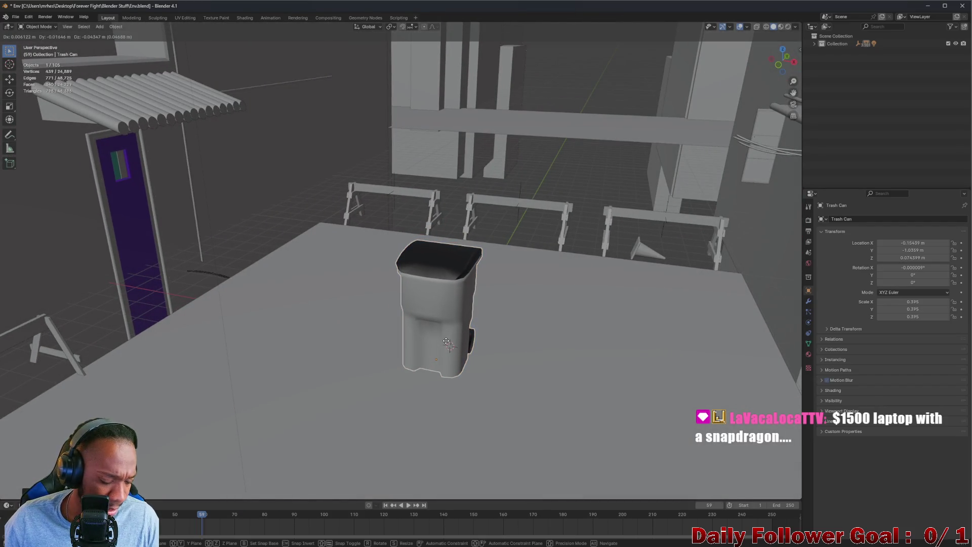
key("x")
left_click(127, 259)
mouse_move(126, 259)
middle_mouse_down()
mouse_move(32, 240)
mouse_move(276, 265)
mouse_move(321, 306)
mouse_move(449, 310)
mouse_move(444, 257)
mouse_move(429, 256)
mouse_move(405, 227)
mouse_move(468, 245)
mouse_move(570, 245)
mouse_move(184, 199)
mouse_move(539, 236)
mouse_move(362, 243)
mouse_move(557, 293)
mouse_move(256, 259)
middle_mouse_up()
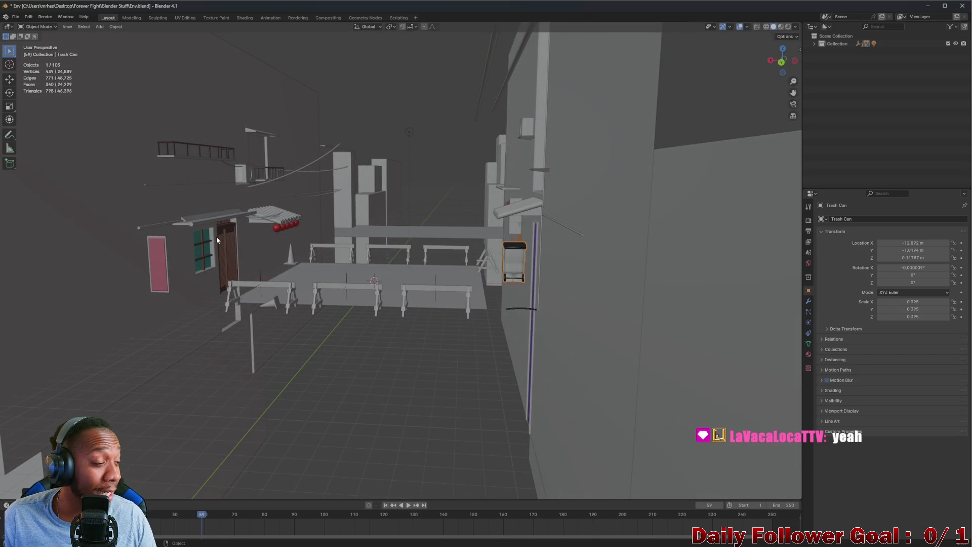
Move the trash can along X to sit beside the left building
mouse_move(247, 233)
middle_mouse_down()
mouse_move(442, 255)
mouse_move(436, 271)
middle_mouse_up()
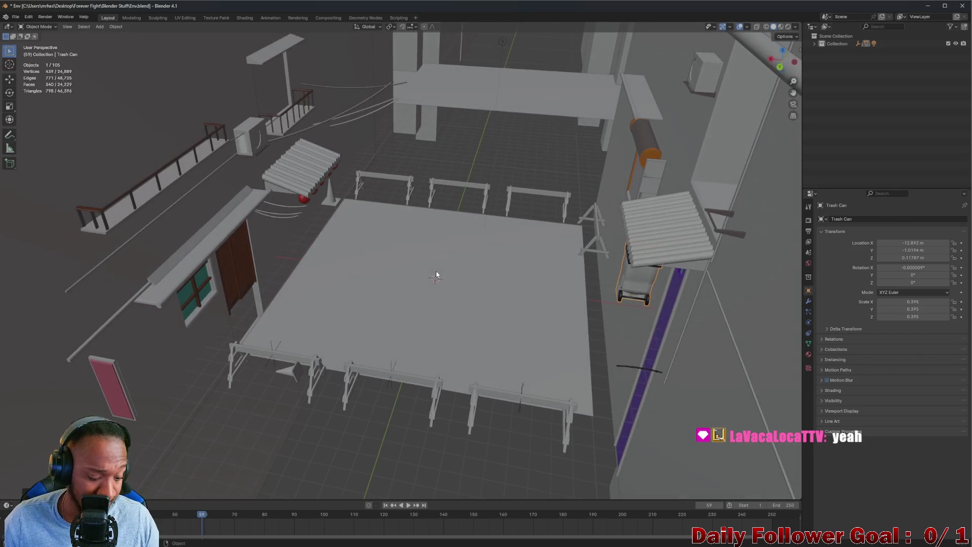
key("g")
key("x")
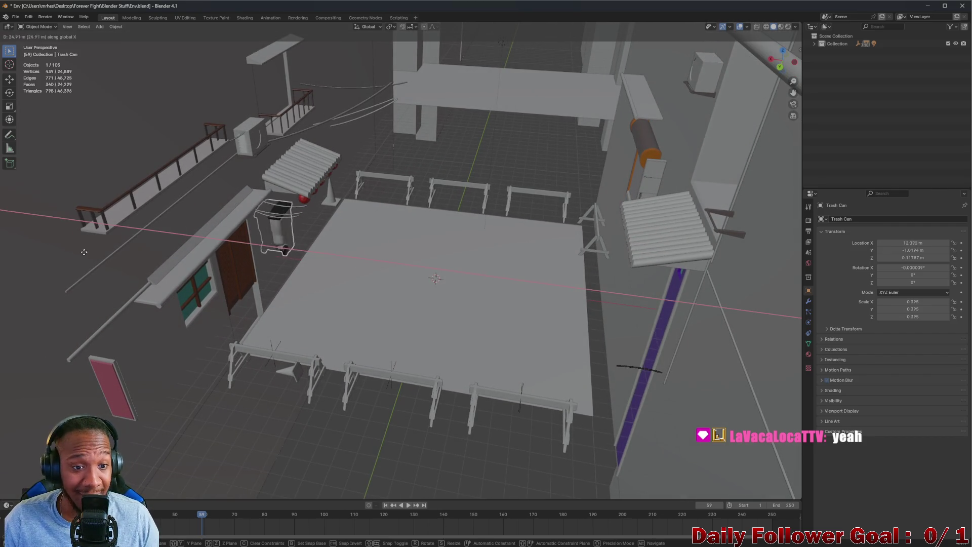
left_click(167, 254)
scroll(279, 199, "up", 10)
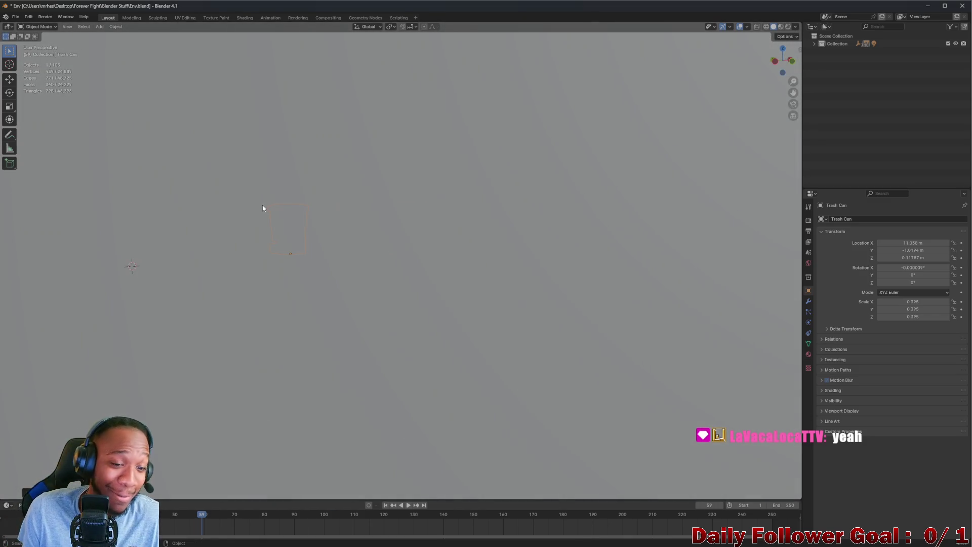
mouse_move(262, 204)
middle_mouse_down()
mouse_move(300, 254)
mouse_move(306, 328)
mouse_move(345, 270)
middle_mouse_up()
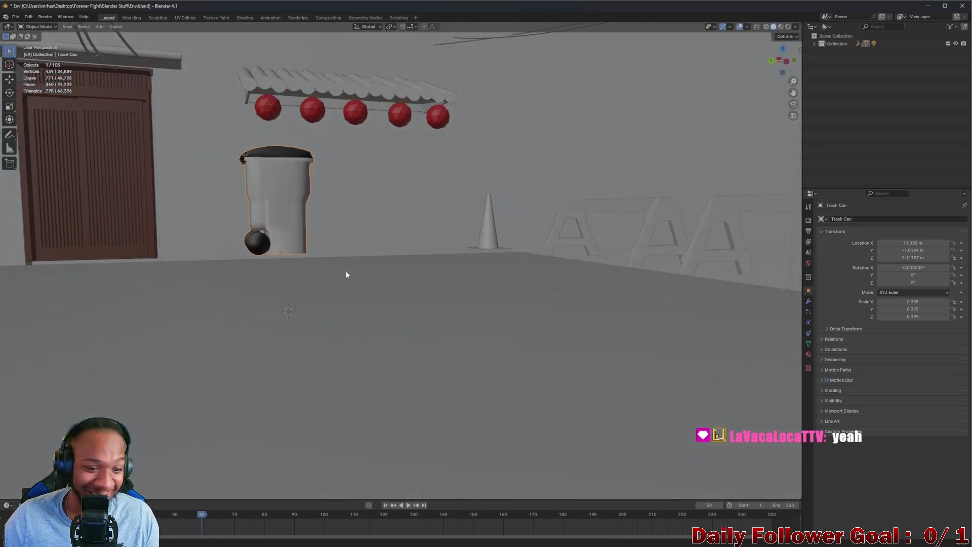
Slide the trash can along Y until it stands next to the brown door
key("g")
key("x")
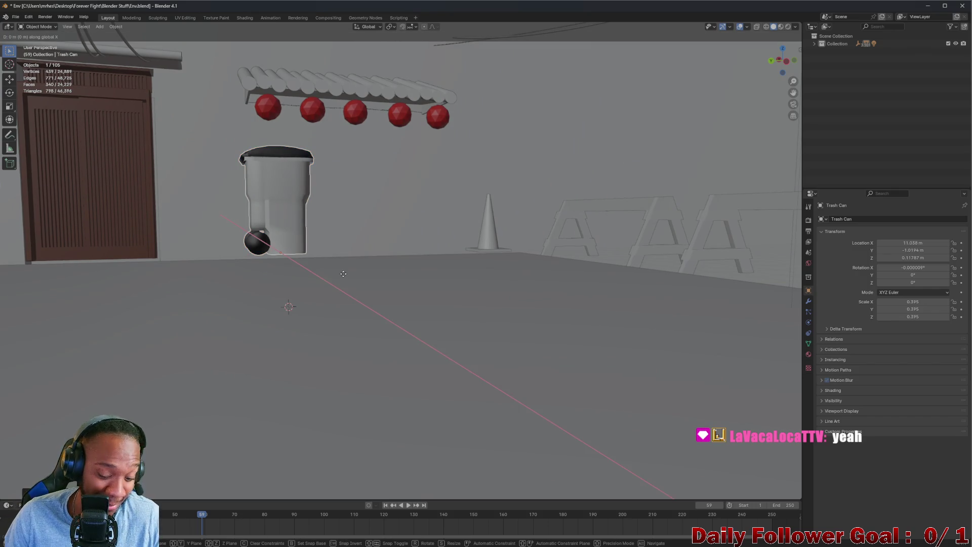
key("y")
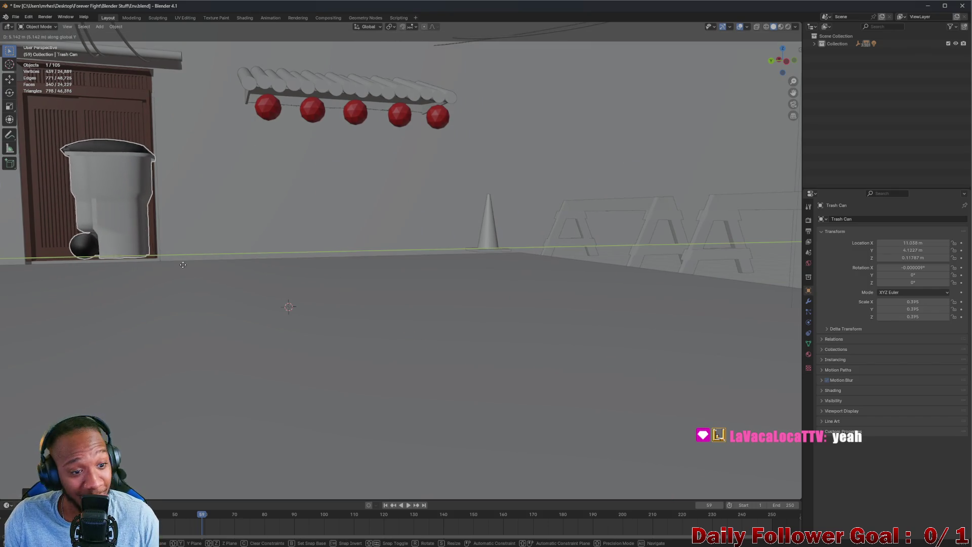
left_click(187, 265)
scroll(134, 188, "down", 3)
scroll(222, 234, "up", 5)
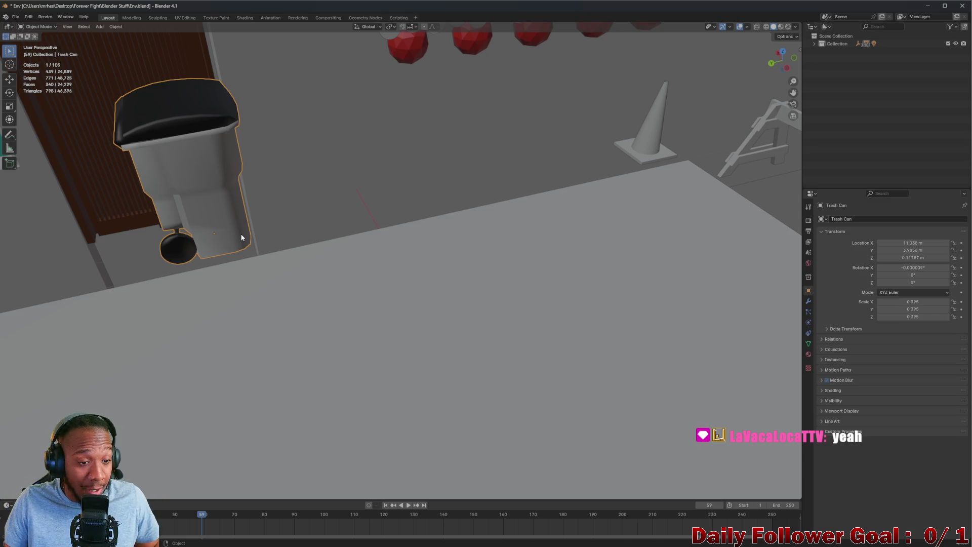
mouse_move(232, 206)
middle_mouse_down()
mouse_move(234, 217)
mouse_move(222, 182)
mouse_move(334, 220)
middle_mouse_up()
scroll(335, 221, "down", 3)
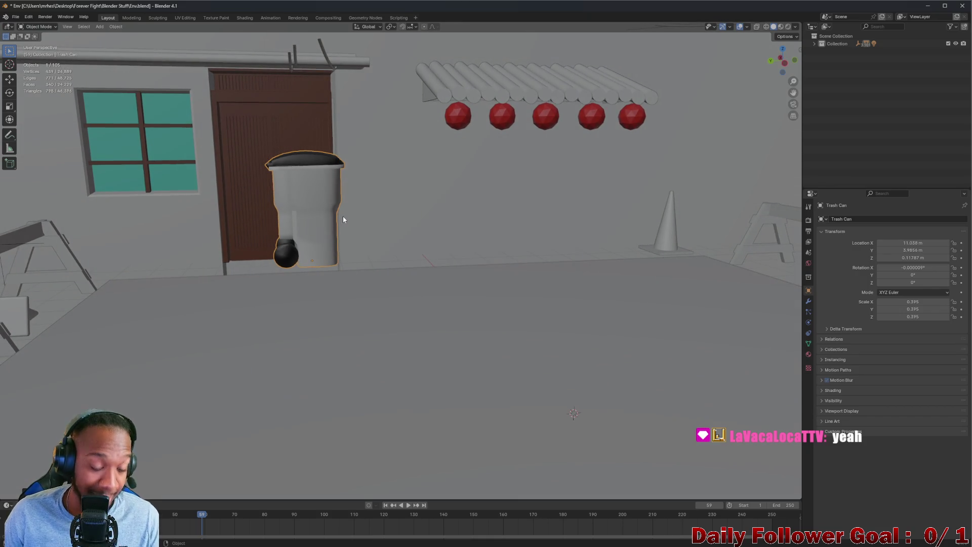
Rotate the trash can -90° around the Z axis
key("r")
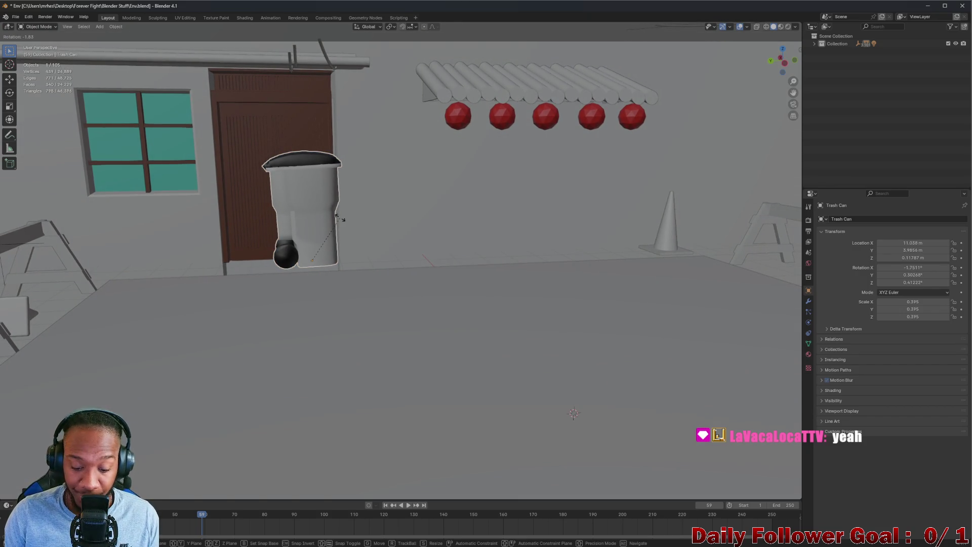
key("z")
key("9")
key("0")
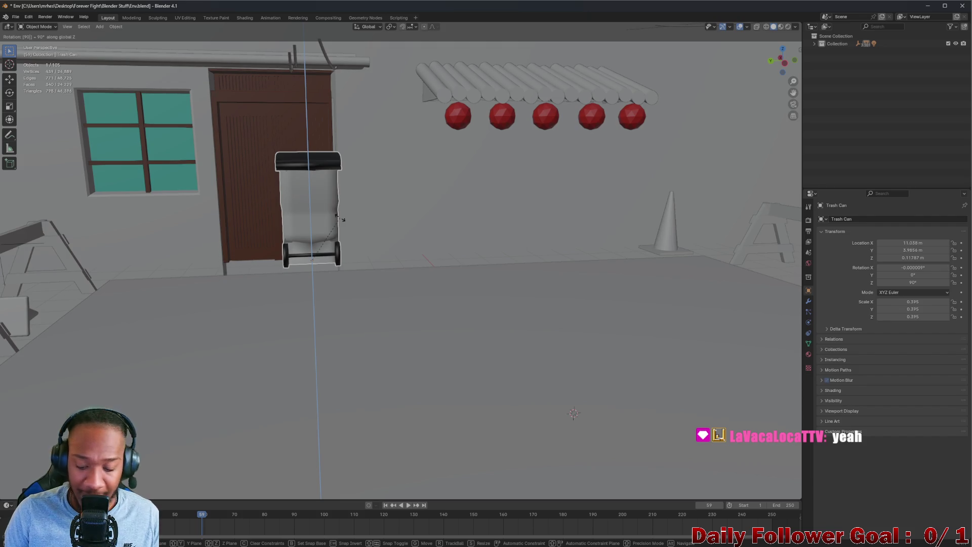
key("minus")
key("Return")
middle_click_drag(326, 209, 336, 211)
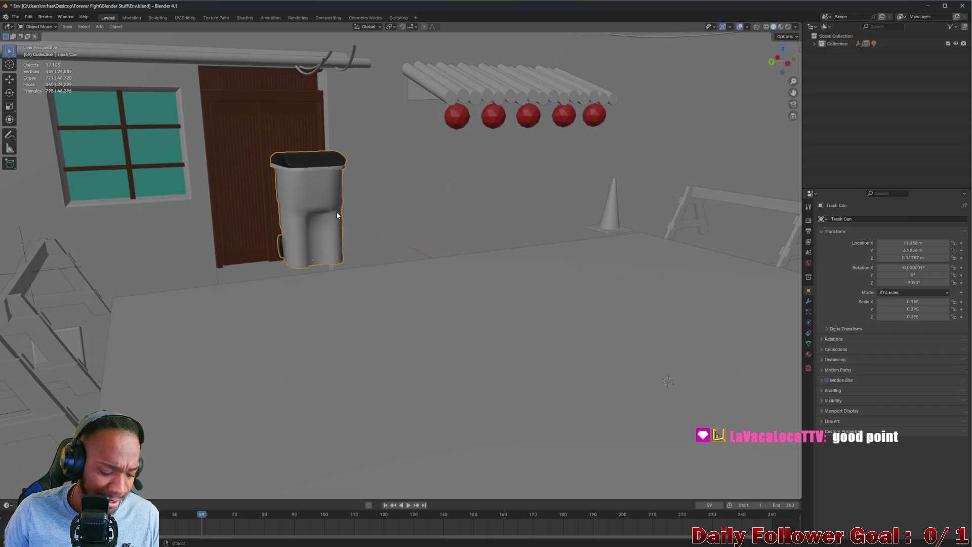
Set the trash can's Scale X, Y and Z together to 0.35
left_click(906, 302)
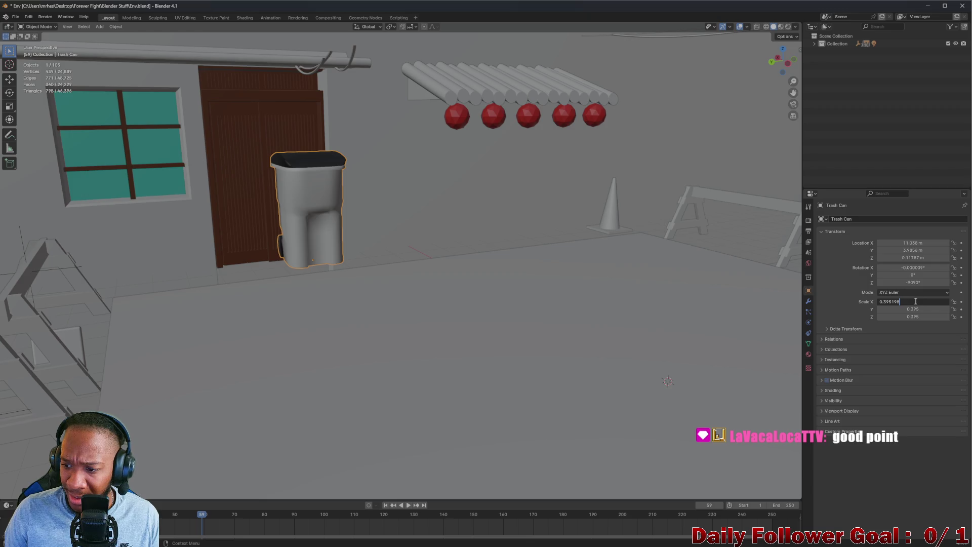
key("Return")
left_click_drag(901, 301, 903, 317)
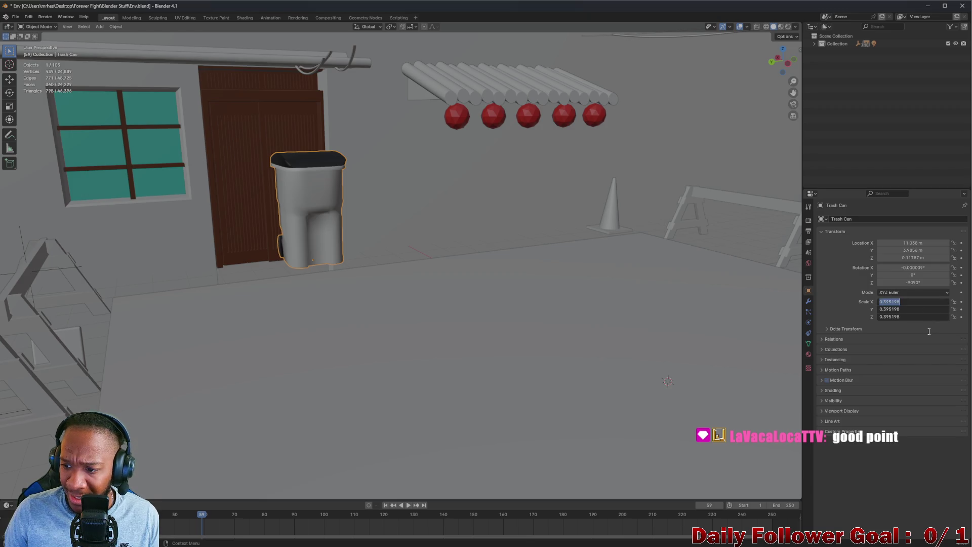
key("End")
key("BackSpace")
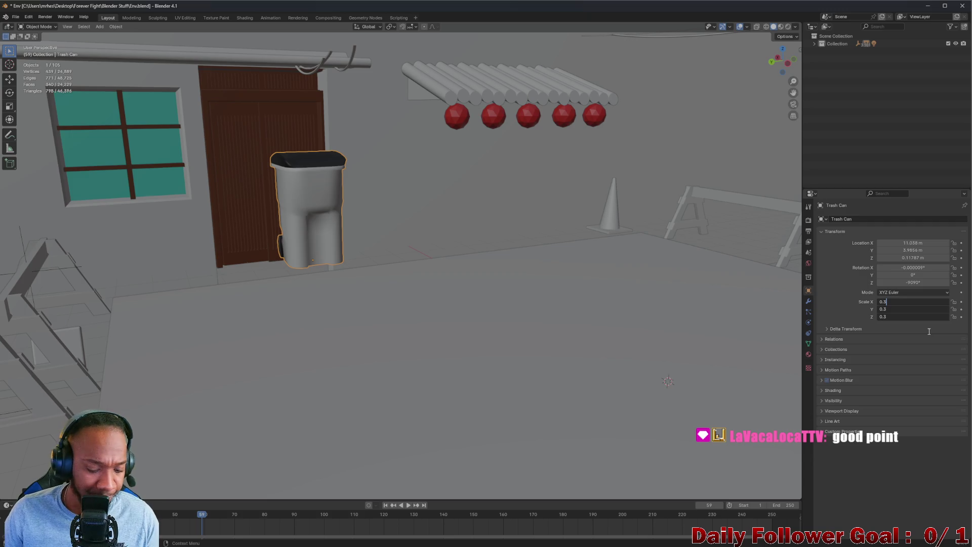
type("5")
key("Return")
mouse_move(499, 271)
middle_mouse_down()
mouse_move(423, 250)
mouse_move(473, 254)
mouse_move(460, 245)
mouse_move(532, 268)
middle_mouse_up()
Set the trash can's Location Z to 0 so it rests on the ground
left_click(922, 258)
type("0")
key("Return")
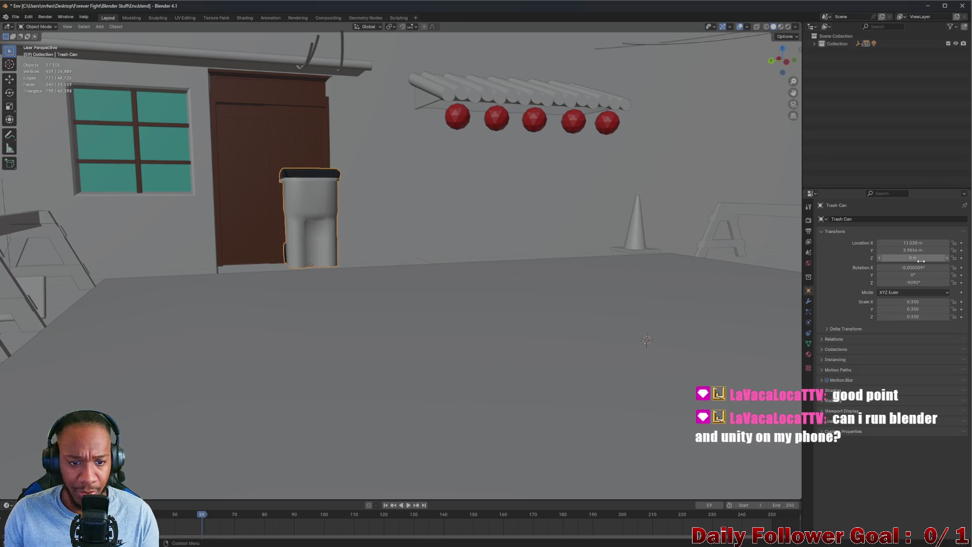
scroll(361, 211, "up", 5)
mouse_move(360, 212)
middle_mouse_down()
mouse_move(360, 239)
mouse_move(336, 272)
middle_mouse_up()
scroll(384, 237, "down", 5)
scroll(369, 245, "up", 5)
scroll(387, 239, "down", 5)
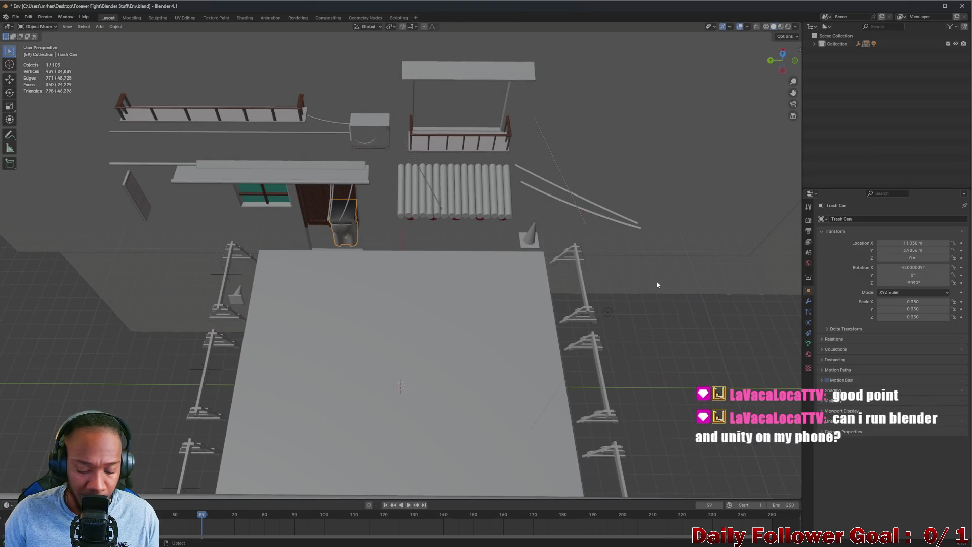
Slide the trash can along Y toward the back row of barriers
key("g")
key("y")
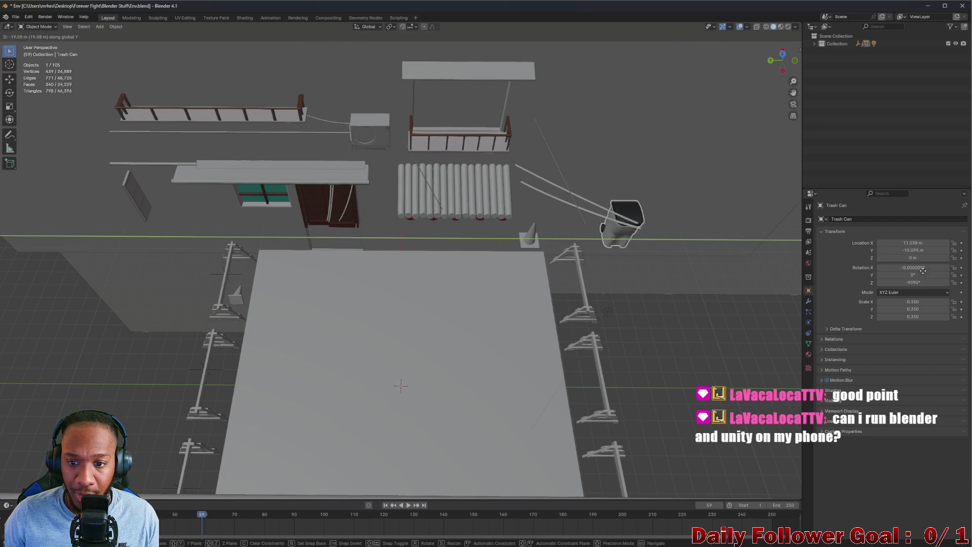
left_click(755, 261)
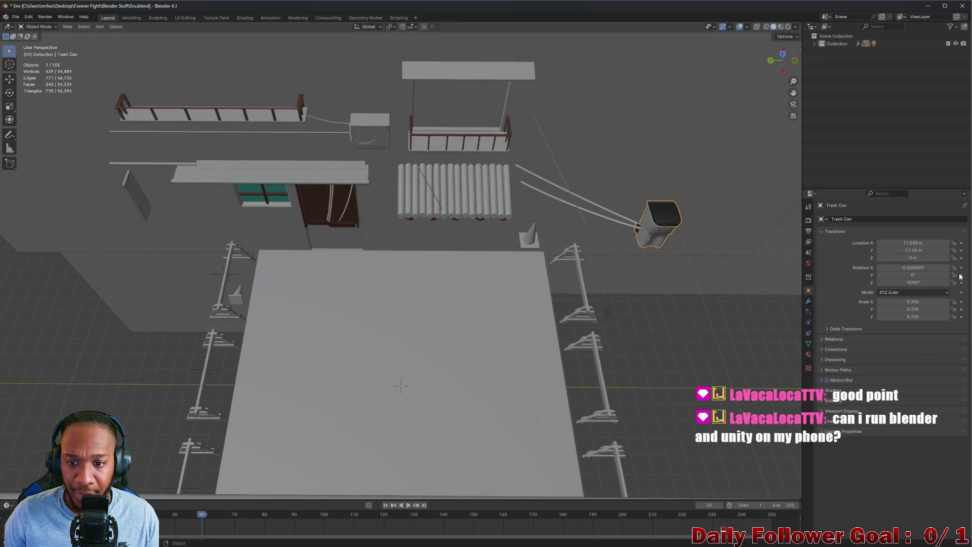
scroll(756, 260, "up", 3)
mouse_move(775, 263)
middle_mouse_down()
mouse_move(827, 247)
mouse_move(741, 238)
middle_mouse_up()
scroll(741, 238, "down", 10)
scroll(575, 223, "up", 3)
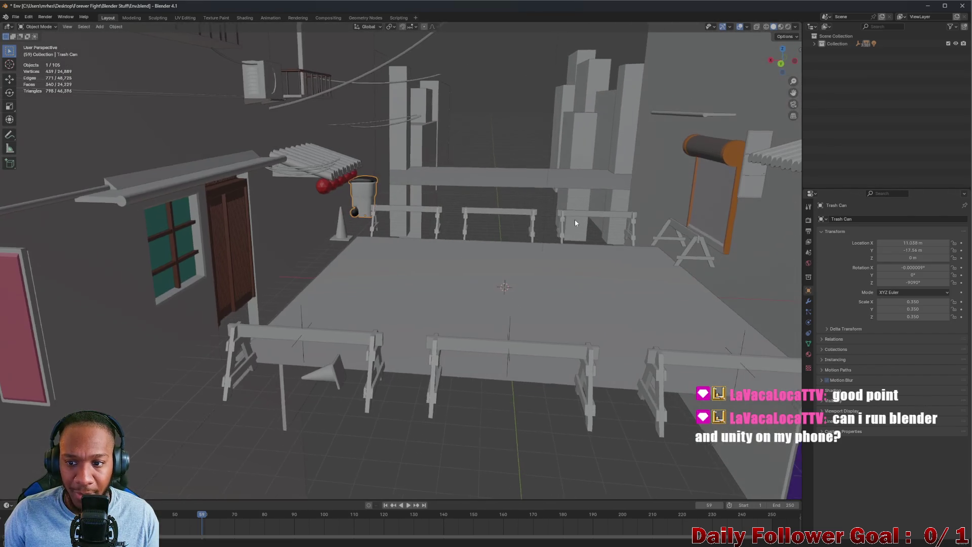
scroll(448, 210, "down", 3)
Move the trash can along X to stand behind the back sawhorse barricades
mouse_move(448, 211)
middle_mouse_down()
mouse_move(439, 222)
mouse_move(496, 224)
mouse_move(475, 217)
mouse_move(452, 268)
mouse_move(469, 229)
mouse_move(399, 218)
middle_mouse_up()
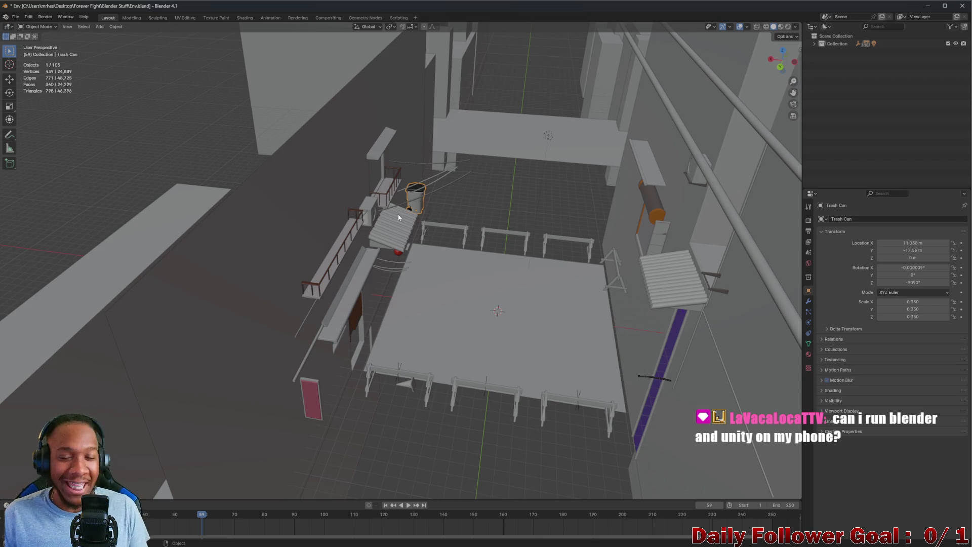
mouse_move(338, 223)
middle_mouse_down()
mouse_move(386, 239)
mouse_move(523, 178)
mouse_move(441, 209)
mouse_move(414, 239)
mouse_move(376, 245)
mouse_move(383, 260)
mouse_move(386, 250)
middle_mouse_up()
key("g")
key("x")
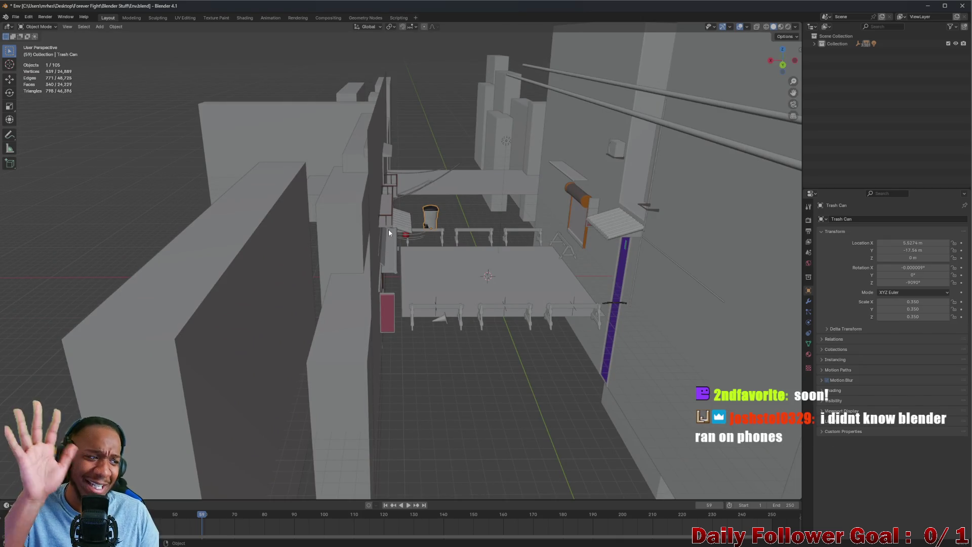
middle_click_drag(386, 232, 386, 194)
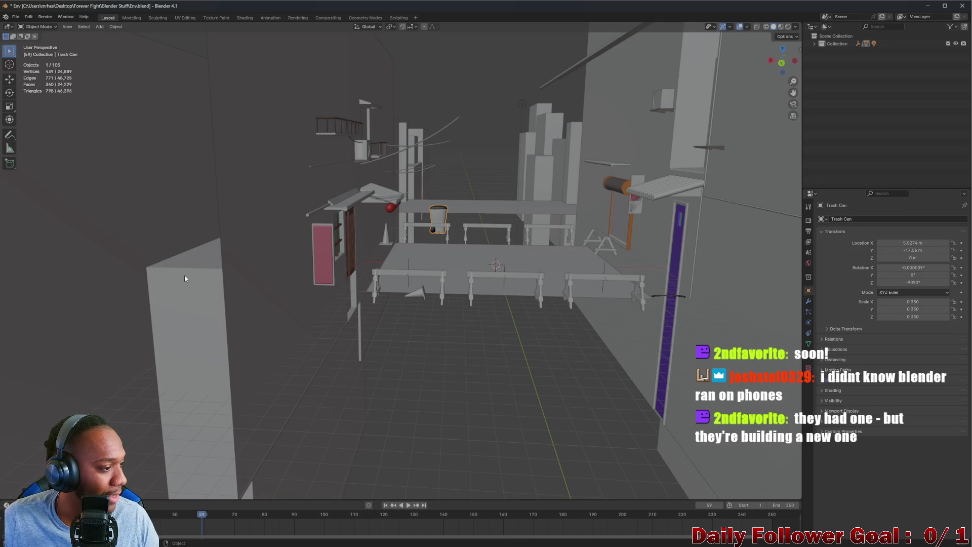
mouse_move(170, 262)
middle_mouse_down()
mouse_move(222, 239)
mouse_move(277, 239)
mouse_move(278, 250)
mouse_move(206, 275)
mouse_move(304, 243)
middle_mouse_up()
scroll(356, 228, "up", 5)
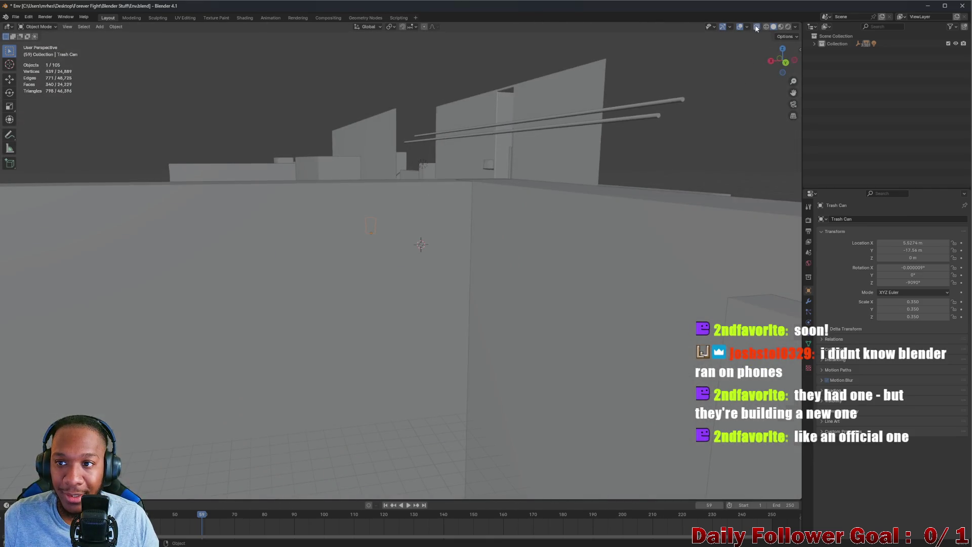
With X-ray on in Back view, box-select the surrounding alley objects, then return to solid shading
left_click(757, 27)
left_click(786, 63)
scroll(315, 208, "up", 2)
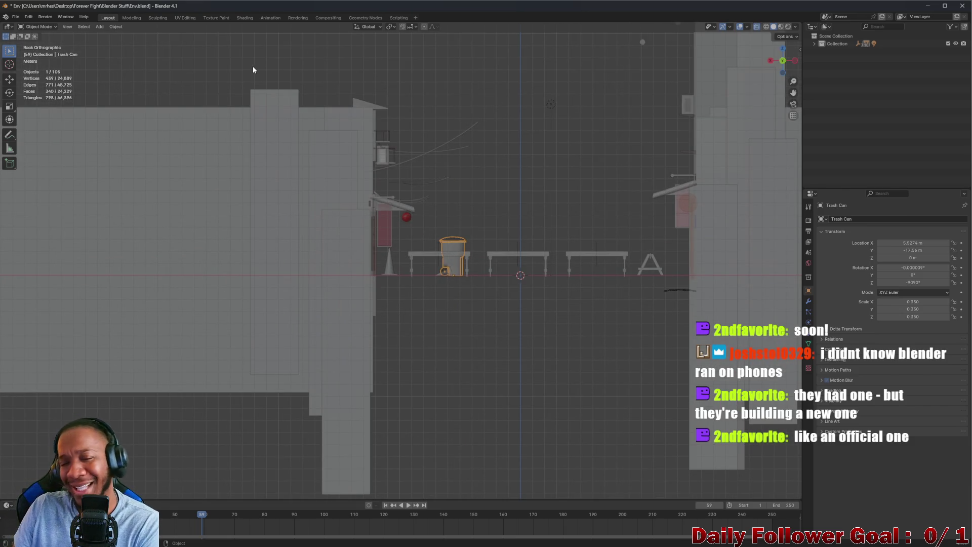
mouse_move(282, 42)
left_mouse_down()
mouse_move(401, 192)
mouse_move(423, 327)
mouse_move(410, 346)
left_mouse_up()
mouse_move(442, 238)
middle_mouse_down()
mouse_move(446, 254)
mouse_move(439, 230)
mouse_move(435, 250)
mouse_move(439, 232)
middle_mouse_up()
mouse_move(679, 99)
middle_mouse_down()
mouse_move(530, 205)
mouse_move(497, 195)
mouse_move(516, 191)
mouse_move(512, 234)
mouse_move(403, 213)
mouse_move(436, 198)
mouse_move(396, 209)
mouse_move(515, 197)
mouse_move(496, 217)
mouse_move(389, 215)
mouse_move(397, 79)
mouse_move(375, 202)
mouse_move(416, 205)
mouse_move(383, 139)
mouse_move(379, 310)
mouse_move(379, 253)
mouse_move(340, 165)
mouse_move(347, 231)
mouse_move(342, 162)
mouse_move(462, 314)
mouse_move(602, 423)
mouse_move(374, 240)
middle_mouse_up()
left_click(758, 26)
Box-deselect the front sawhorse barriers, keeping the side walls and props selected
key("b")
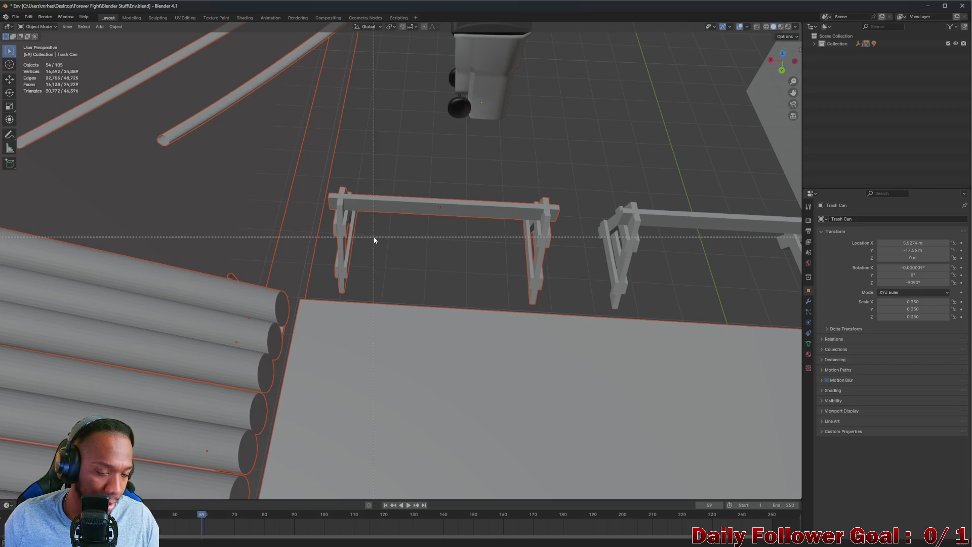
mouse_move(338, 187)
middle_mouse_down()
mouse_move(448, 316)
mouse_move(542, 313)
middle_mouse_up()
mouse_move(474, 311)
middle_mouse_down()
mouse_move(518, 408)
mouse_move(447, 3)
mouse_move(405, 405)
mouse_move(387, 293)
middle_mouse_up()
key("b")
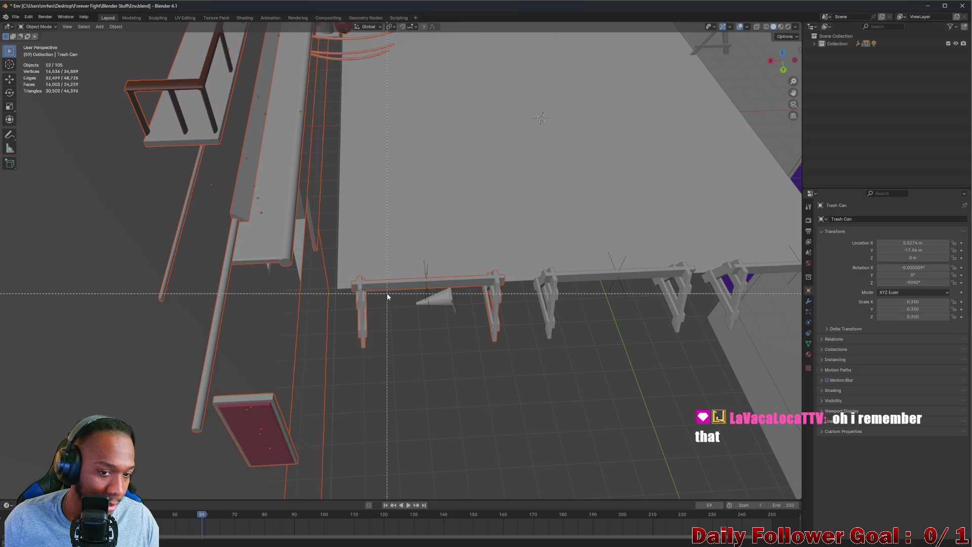
left_click_drag(320, 252, 512, 358)
mouse_move(512, 358)
middle_mouse_down()
mouse_move(345, 321)
mouse_move(344, 308)
mouse_move(303, 365)
middle_mouse_up()
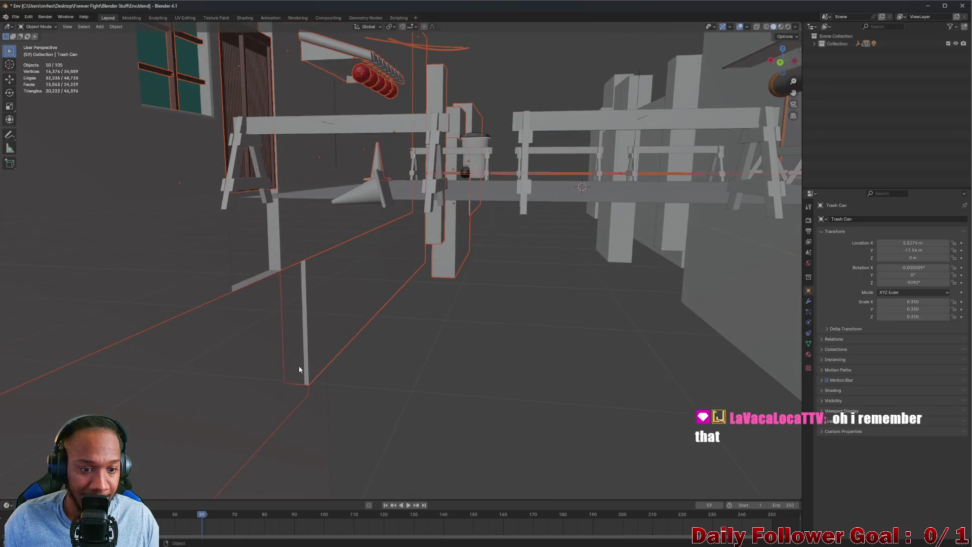
scroll(302, 365, "down", 3)
mouse_move(279, 322)
middle_mouse_down()
mouse_move(325, 282)
mouse_move(332, 334)
middle_mouse_up()
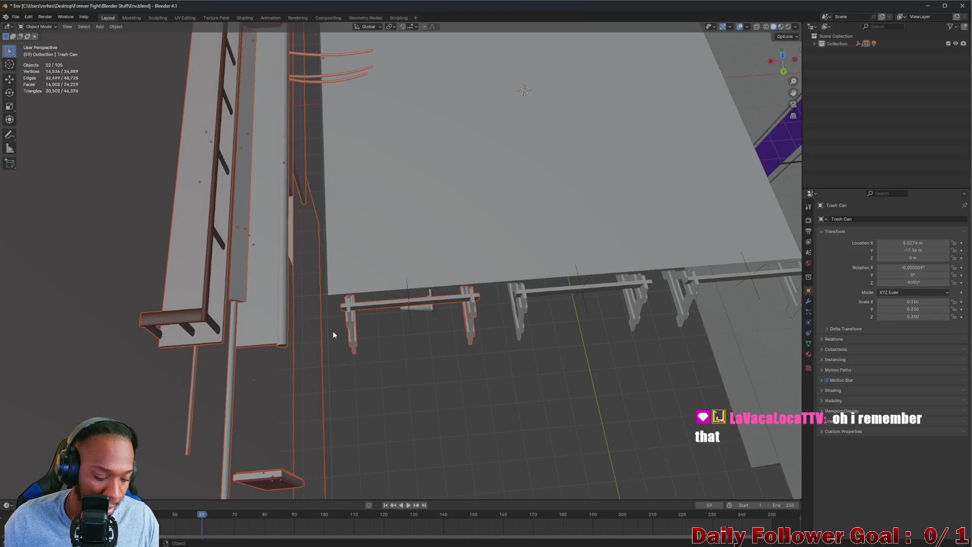
left_click_drag(334, 296, 488, 377, "ctrl")
scroll(488, 376, "down", 4)
mouse_move(488, 376)
middle_mouse_down()
mouse_move(369, 259)
mouse_move(369, 243)
mouse_move(370, 319)
middle_mouse_up()
In Top view, move the selected walls and props farther out along X, then deselect all
left_click(783, 66)
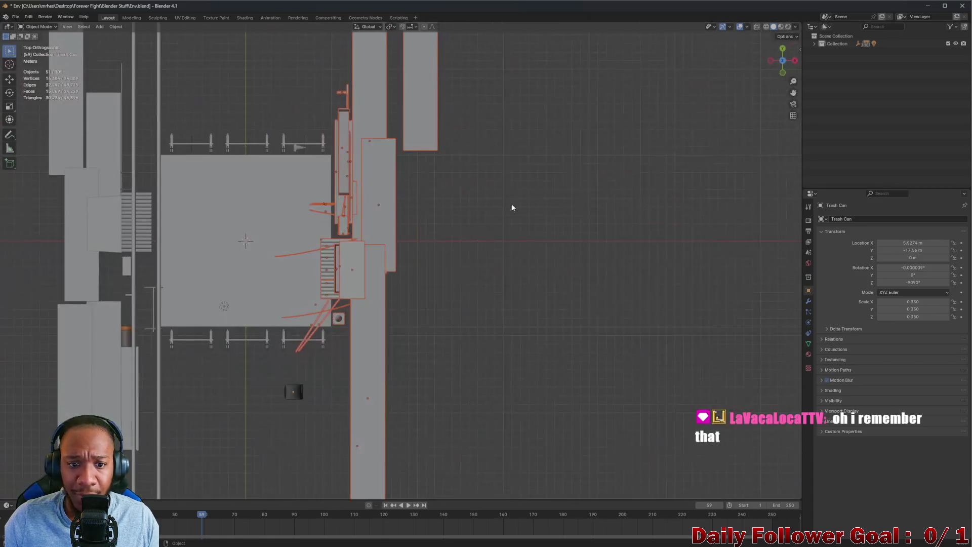
key("g")
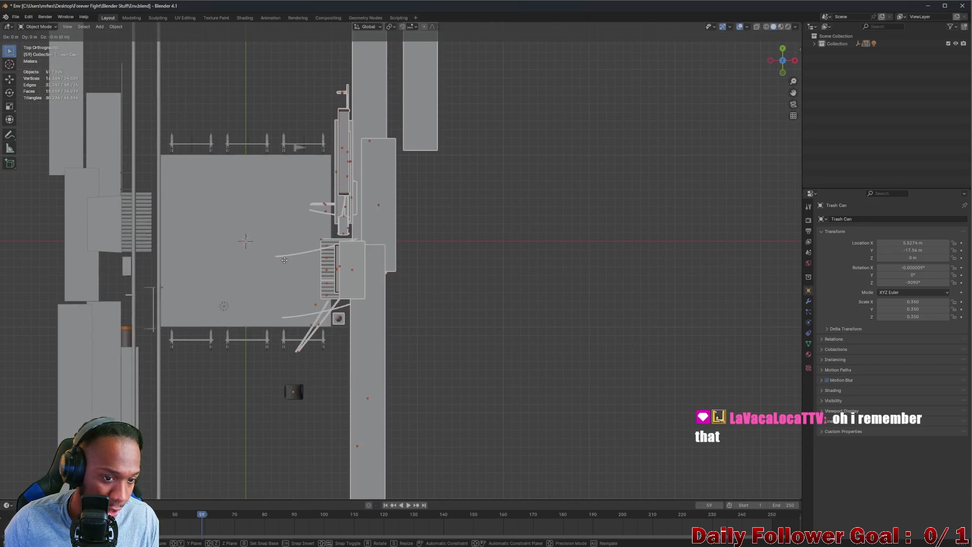
key("x")
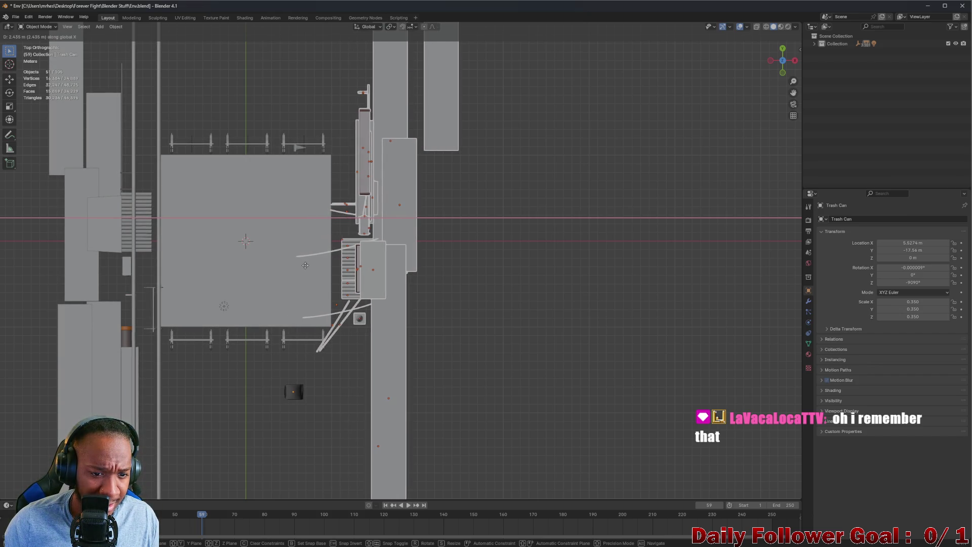
left_click(305, 265)
mouse_move(306, 265)
middle_mouse_down()
mouse_move(590, 310)
mouse_move(599, 255)
mouse_move(562, 271)
mouse_move(551, 288)
middle_mouse_up()
left_click(453, 379)
middle_click_drag(453, 379, 538, 271)
middle_click_drag(505, 214, 329, 289)
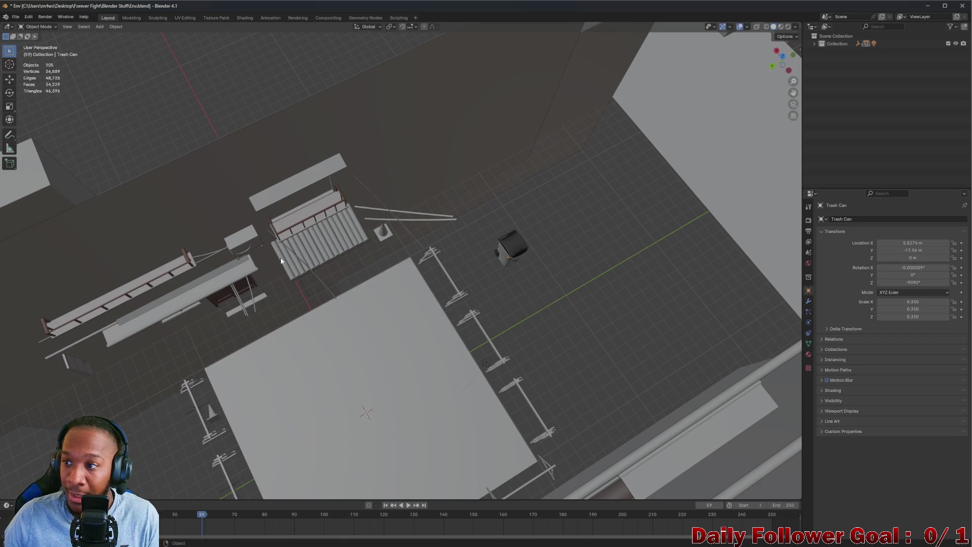
mouse_move(264, 293)
middle_mouse_down()
mouse_move(326, 224)
mouse_move(306, 268)
middle_mouse_up()
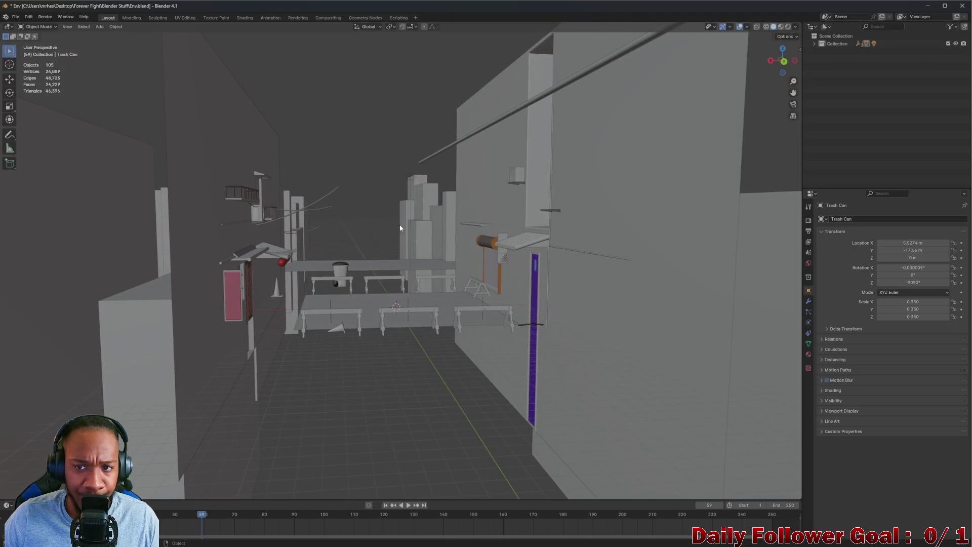
left_click(783, 62)
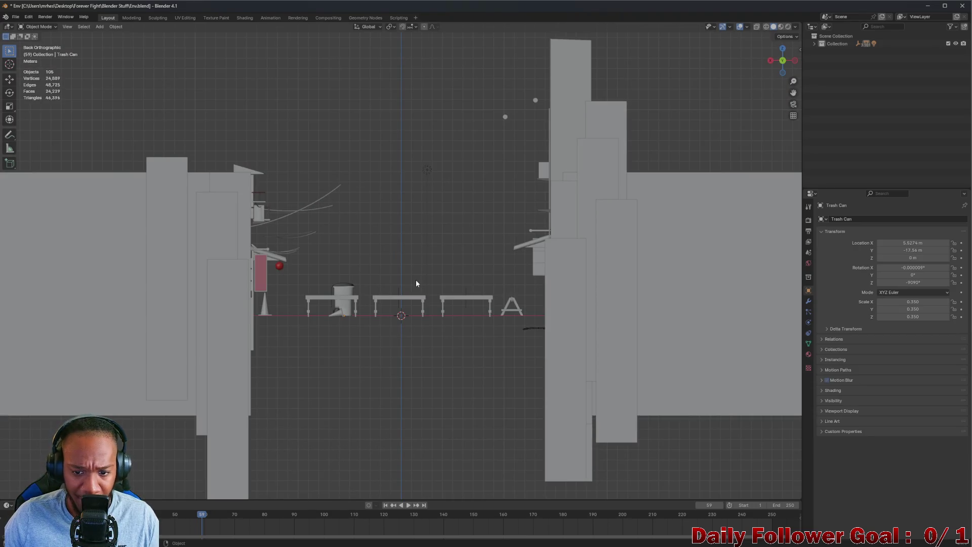
middle_click_drag(408, 250, 404, 295)
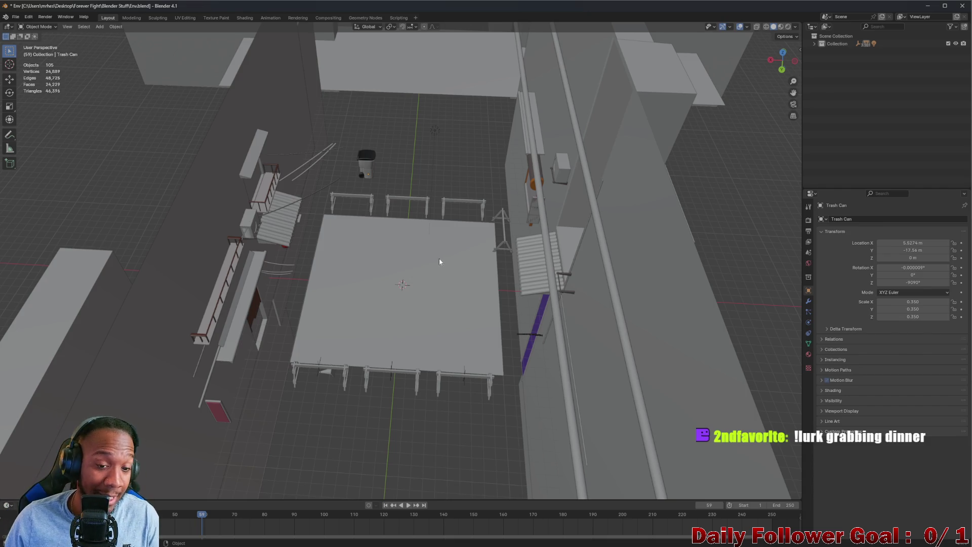
scroll(481, 253, "up", 4)
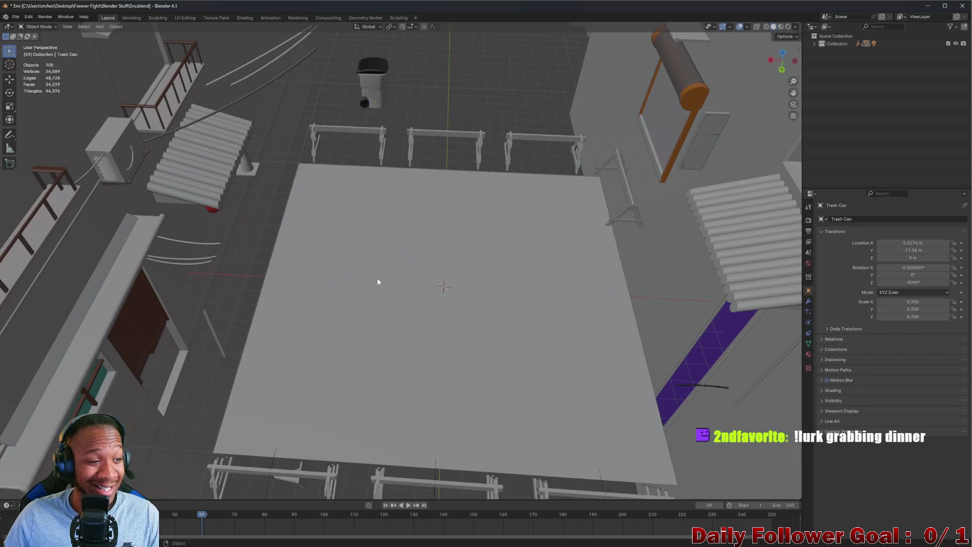
scroll(377, 282, "down", 5)
scroll(367, 284, "up", 5)
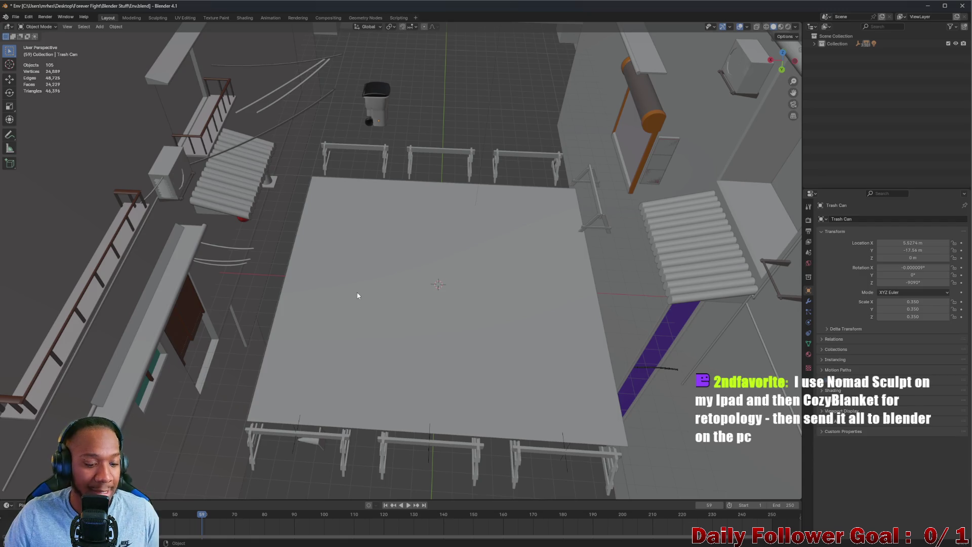
scroll(356, 283, "up", 3)
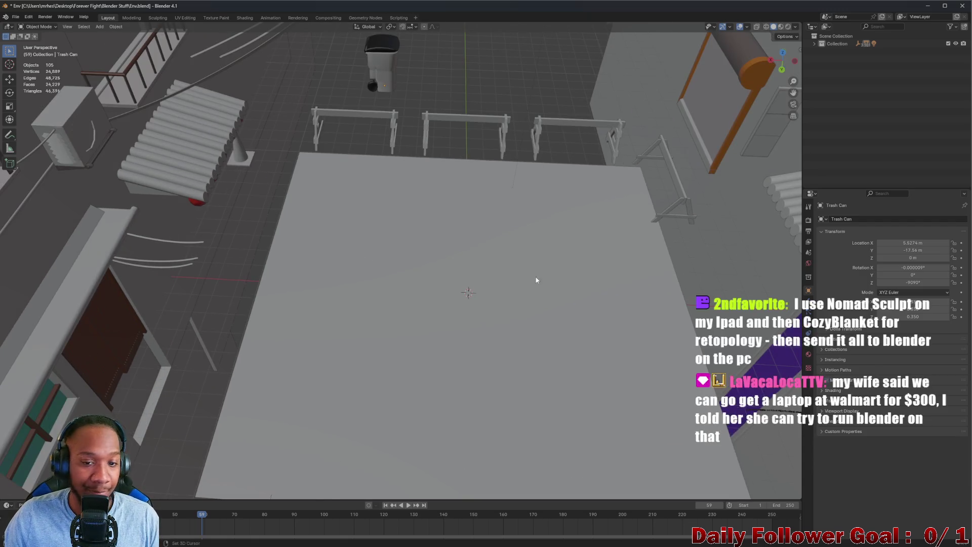
middle_click_drag(530, 275, 485, 196, "shift")
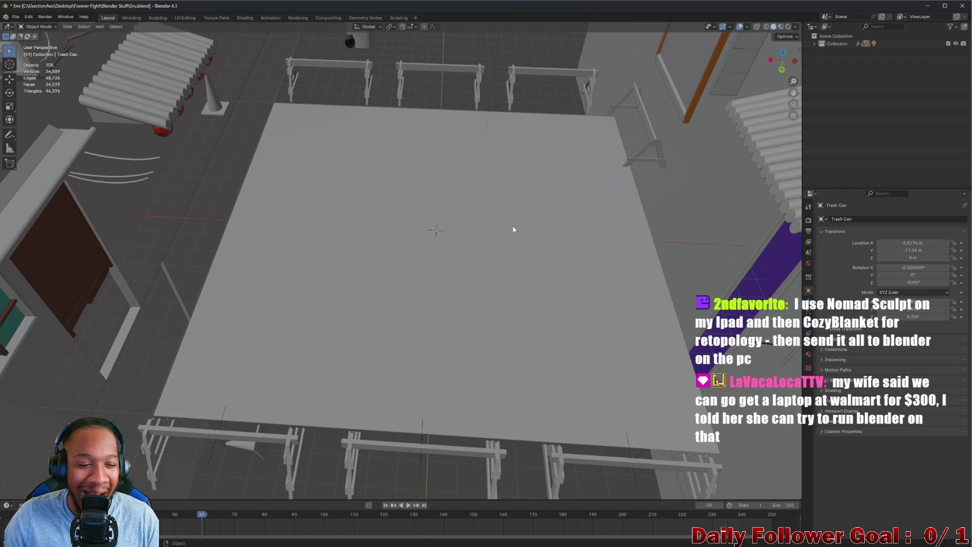
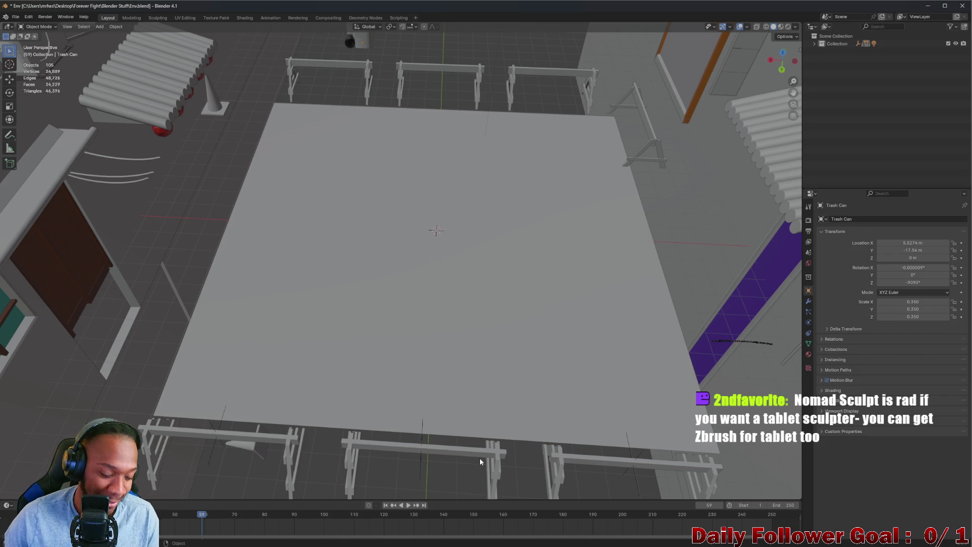
Orbit and zoom around the arena to view the fences, floor and sawhorses
mouse_move(400, 312)
middle_mouse_down()
mouse_move(401, 275)
mouse_move(411, 285)
mouse_move(402, 298)
mouse_move(372, 299)
middle_mouse_up()
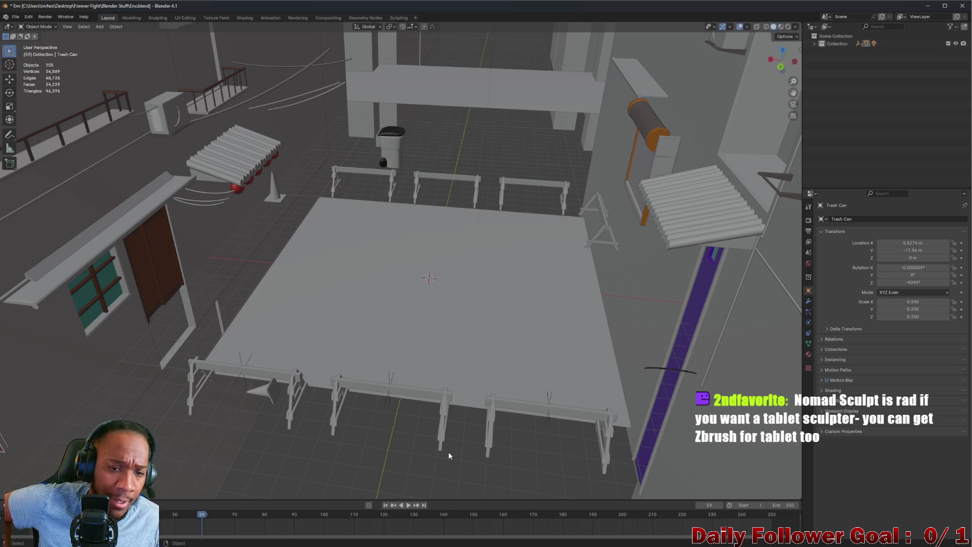
scroll(413, 212, "up", 4)
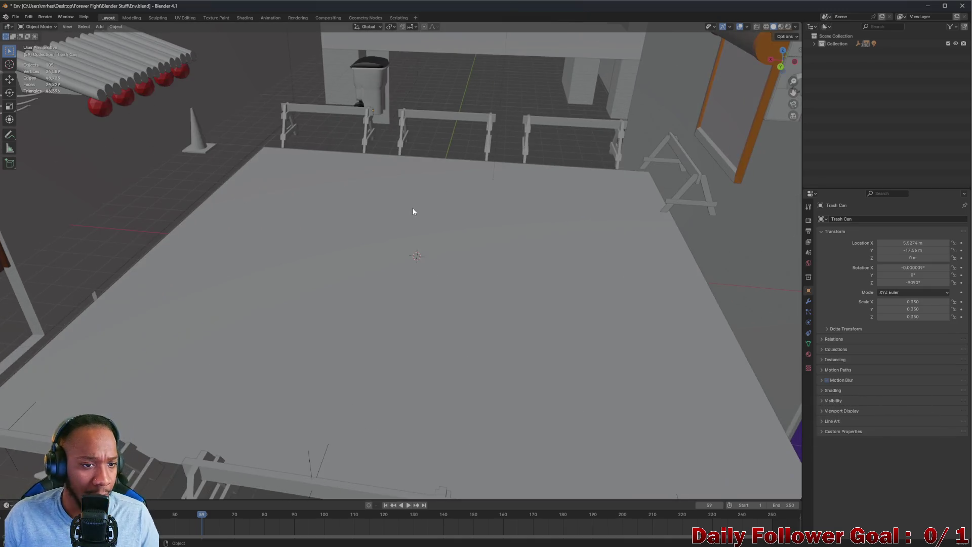
scroll(413, 211, "down", 5)
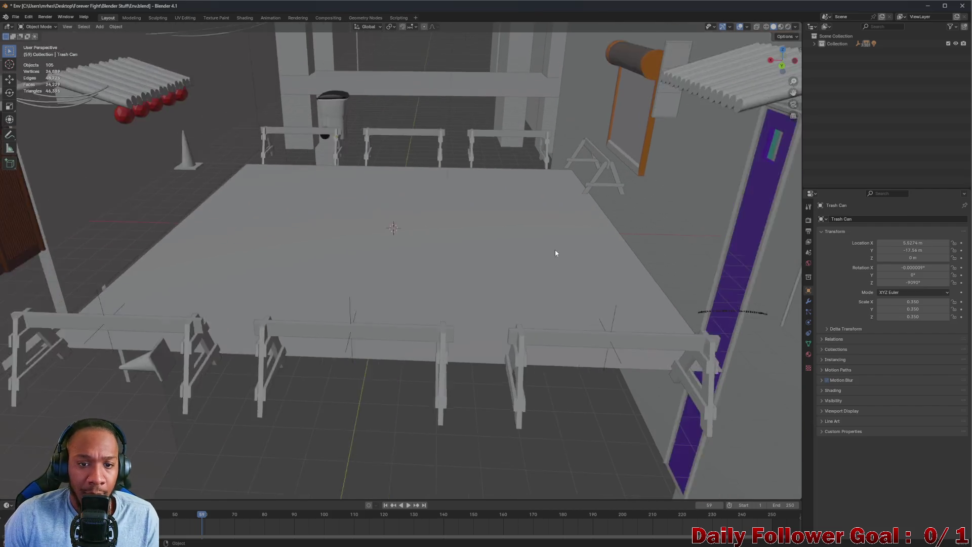
scroll(555, 252, "up", 3)
mouse_move(539, 199)
middle_mouse_down("shift")
mouse_move(582, 230)
mouse_move(603, 223)
mouse_move(543, 219)
mouse_move(483, 474)
middle_mouse_up("shift")
scroll(570, 245, "up", 2)
scroll(588, 228, "down", 1)
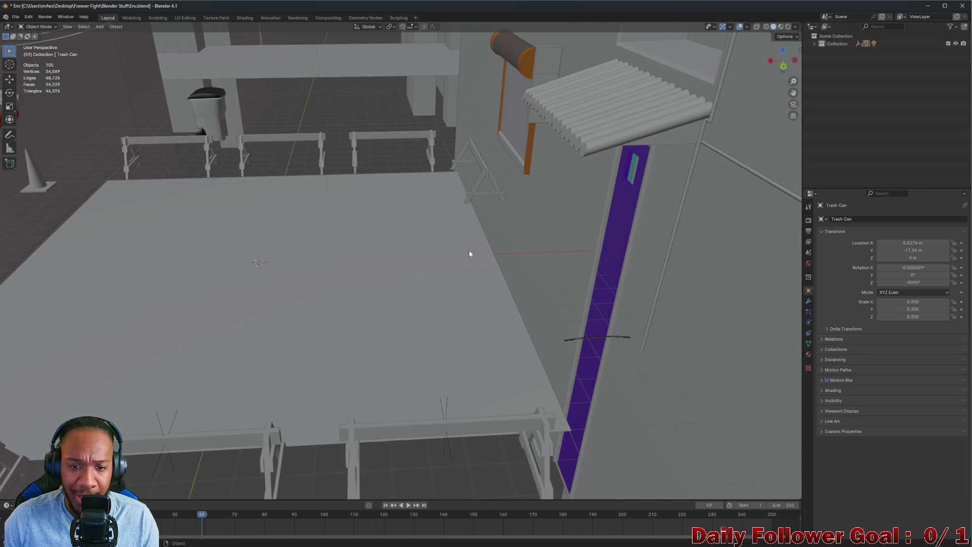
mouse_move(453, 293)
middle_mouse_down()
mouse_move(395, 263)
mouse_move(355, 322)
middle_mouse_up()
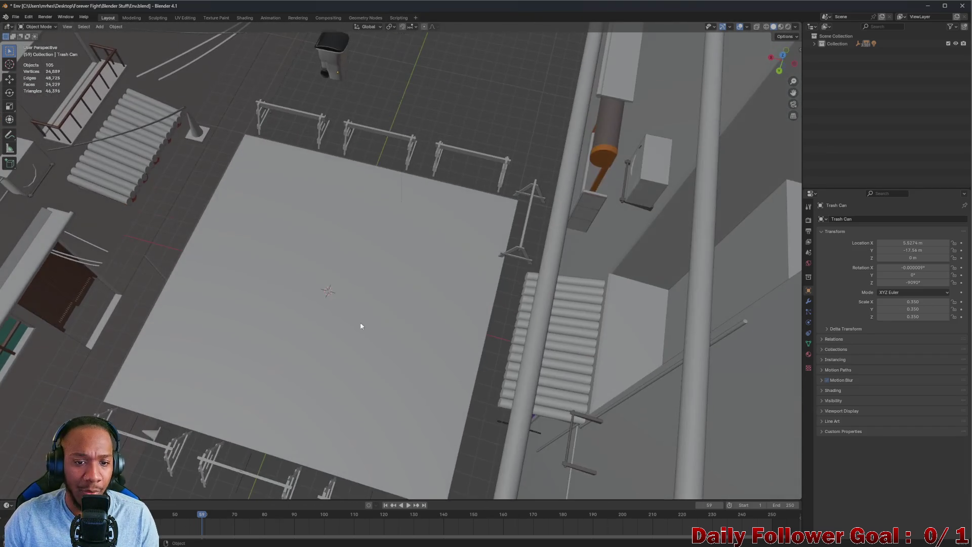
mouse_move(370, 233)
middle_mouse_down()
mouse_move(390, 198)
mouse_move(373, 207)
middle_mouse_up()
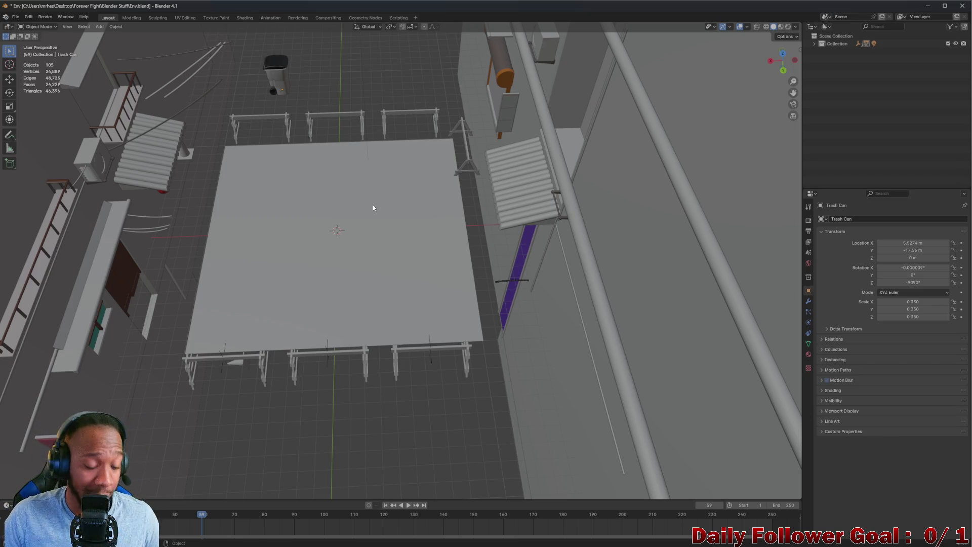
mouse_move(256, 242)
middle_mouse_down()
mouse_move(321, 321)
mouse_move(245, 272)
mouse_move(241, 221)
mouse_move(229, 207)
mouse_move(338, 260)
mouse_move(338, 248)
mouse_move(329, 262)
middle_mouse_up()
scroll(329, 261, "down", 3)
scroll(295, 188, "up", 6)
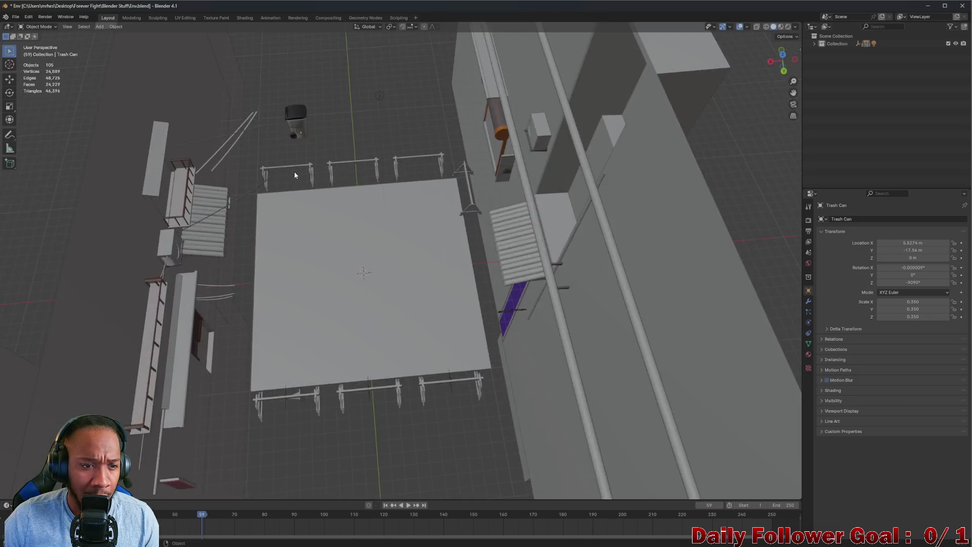
mouse_move(311, 143)
middle_mouse_down()
mouse_move(327, 130)
mouse_move(321, 87)
mouse_move(310, 139)
mouse_move(330, 180)
mouse_move(343, 161)
mouse_move(481, 306)
mouse_move(428, 341)
mouse_move(422, 314)
middle_mouse_up()
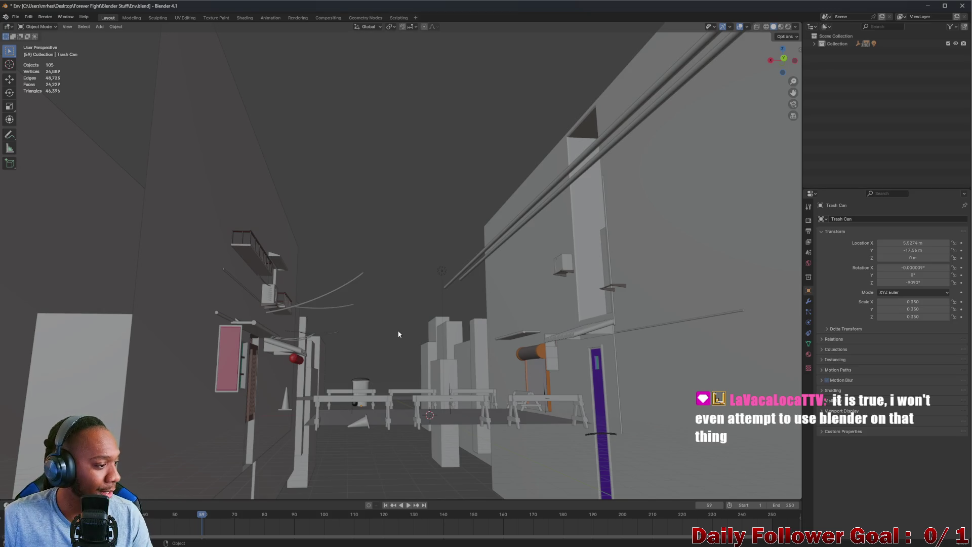
mouse_move(395, 325)
middle_mouse_down()
mouse_move(379, 336)
mouse_move(417, 443)
mouse_move(379, 395)
mouse_move(479, 449)
mouse_move(442, 455)
mouse_move(363, 396)
mouse_move(416, 374)
mouse_move(284, 319)
mouse_move(380, 367)
mouse_move(428, 366)
mouse_move(461, 191)
middle_mouse_up()
scroll(418, 385, "up", 6)
Slide the trash can along X to the far corner beside the traffic cone
left_click(418, 195)
key("g")
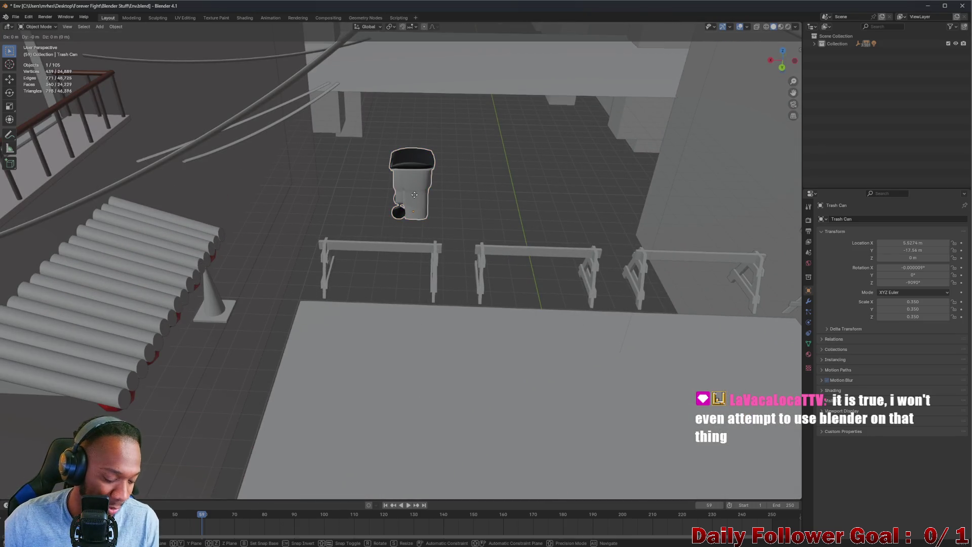
key("x")
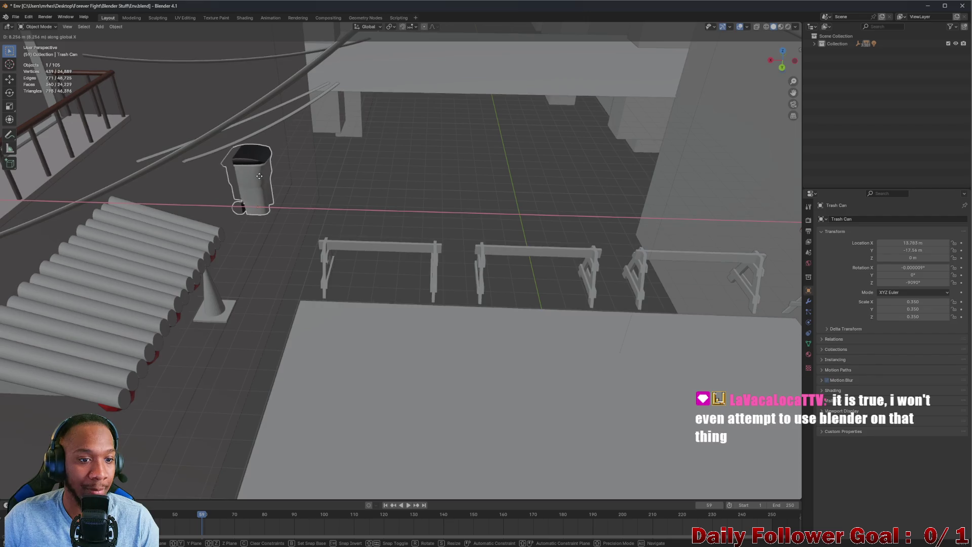
left_click(269, 181)
mouse_move(260, 185)
middle_mouse_down()
mouse_move(278, 157)
mouse_move(212, 196)
mouse_move(152, 187)
mouse_move(263, 157)
mouse_move(230, 197)
mouse_move(266, 198)
middle_mouse_up()
scroll(243, 167, "up", 5)
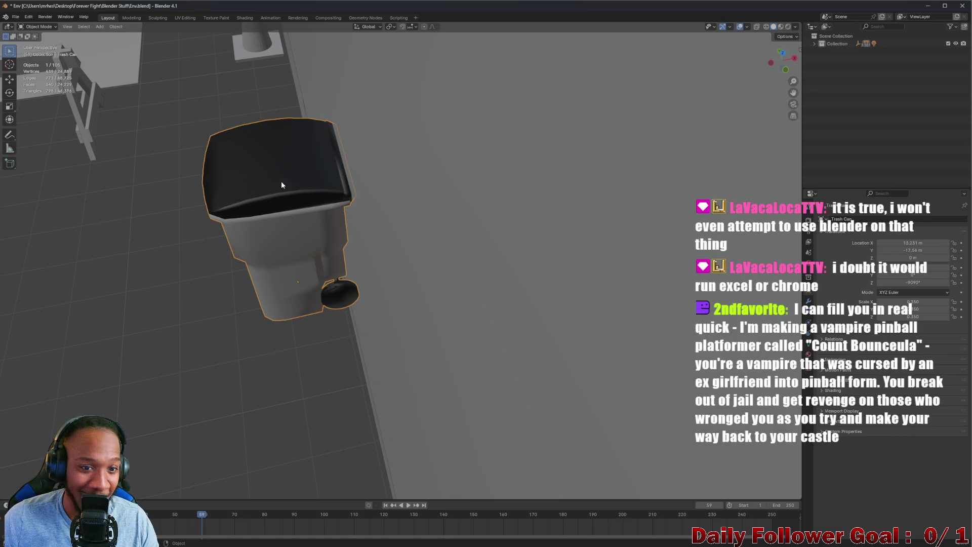
Start a second X-axis move of the trash can and cancel it, leaving it in place
key("g")
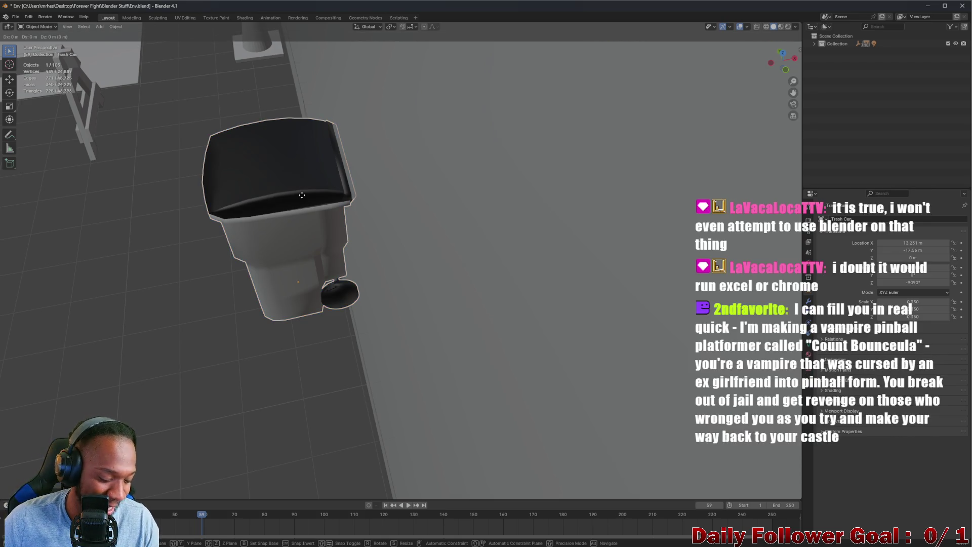
key("x")
right_click(294, 194)
mouse_move(295, 194)
middle_mouse_down()
mouse_move(431, 192)
mouse_move(370, 233)
mouse_move(395, 298)
mouse_move(432, 285)
mouse_move(444, 306)
mouse_move(463, 291)
mouse_move(325, 286)
middle_mouse_up()
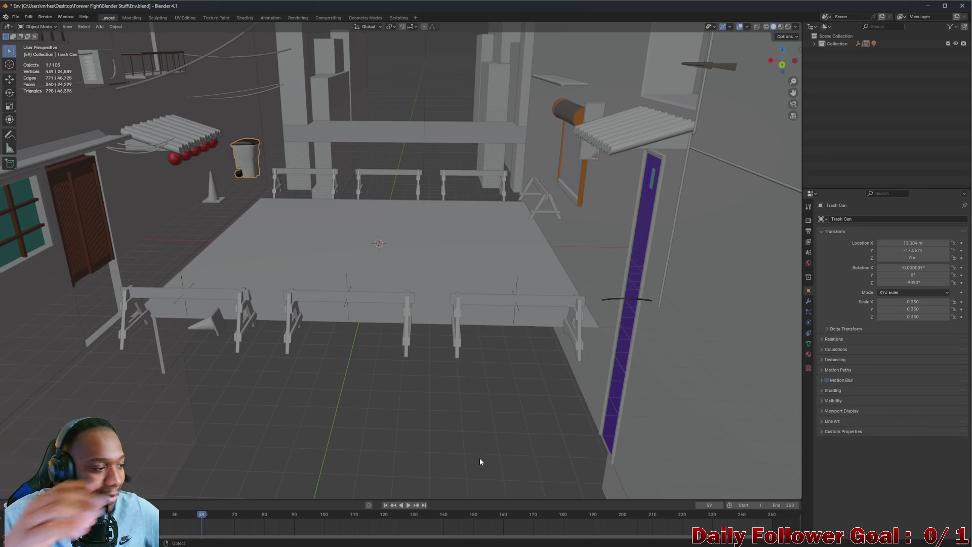
mouse_move(474, 457)
middle_mouse_down()
mouse_move(436, 264)
mouse_move(249, 169)
mouse_move(248, 236)
mouse_move(199, 132)
mouse_move(347, 270)
middle_mouse_up()
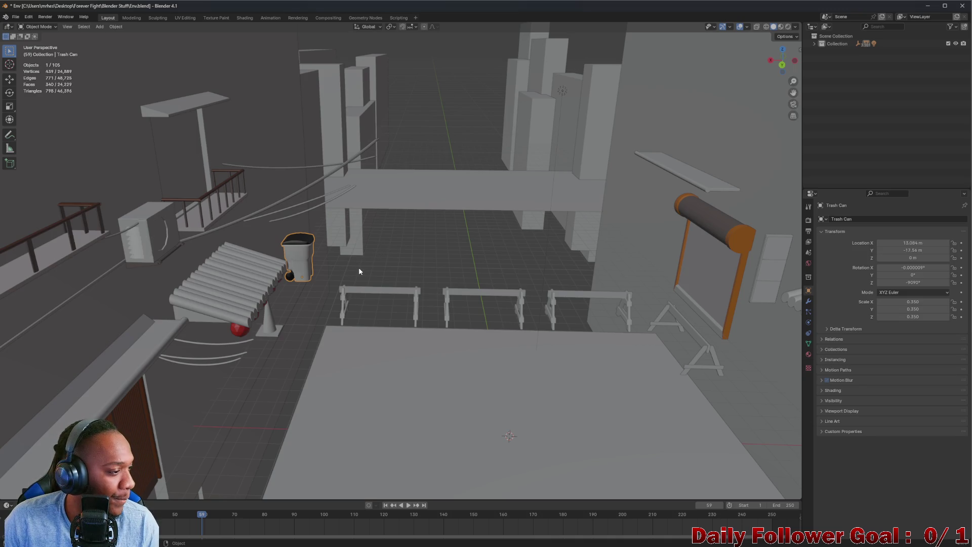
mouse_move(356, 283)
middle_mouse_down()
mouse_move(312, 301)
mouse_move(266, 265)
mouse_move(323, 290)
mouse_move(383, 260)
mouse_move(281, 273)
mouse_move(315, 280)
mouse_move(239, 284)
mouse_move(320, 275)
mouse_move(347, 293)
mouse_move(338, 308)
middle_mouse_up()
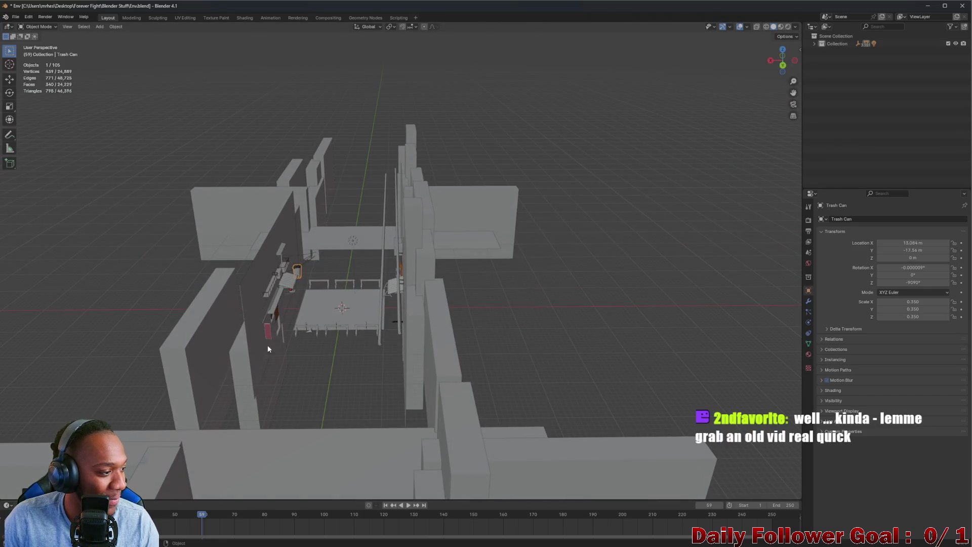
mouse_move(248, 365)
middle_mouse_down()
mouse_move(310, 395)
mouse_move(336, 243)
middle_mouse_up()
scroll(338, 220, "up", 3)
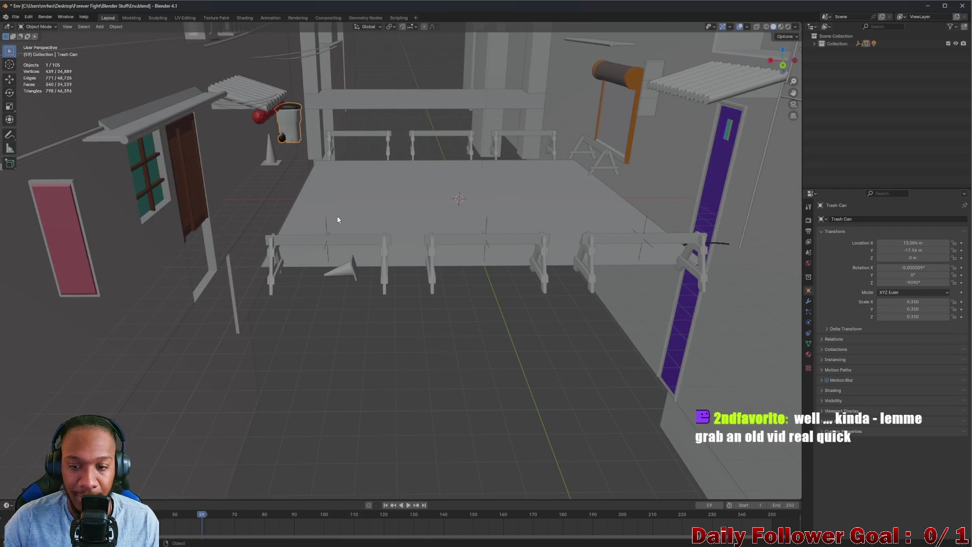
mouse_move(366, 81)
middle_mouse_down()
mouse_move(315, 178)
mouse_move(282, 196)
middle_mouse_up()
scroll(265, 147, "up", 5)
mouse_move(425, 243)
middle_mouse_down()
mouse_move(510, 306)
mouse_move(425, 264)
mouse_move(335, 240)
mouse_move(313, 273)
mouse_move(374, 278)
mouse_move(391, 228)
mouse_move(191, 207)
mouse_move(247, 203)
mouse_move(393, 261)
mouse_move(459, 240)
mouse_move(318, 297)
mouse_move(353, 271)
mouse_move(336, 208)
mouse_move(367, 237)
middle_mouse_up()
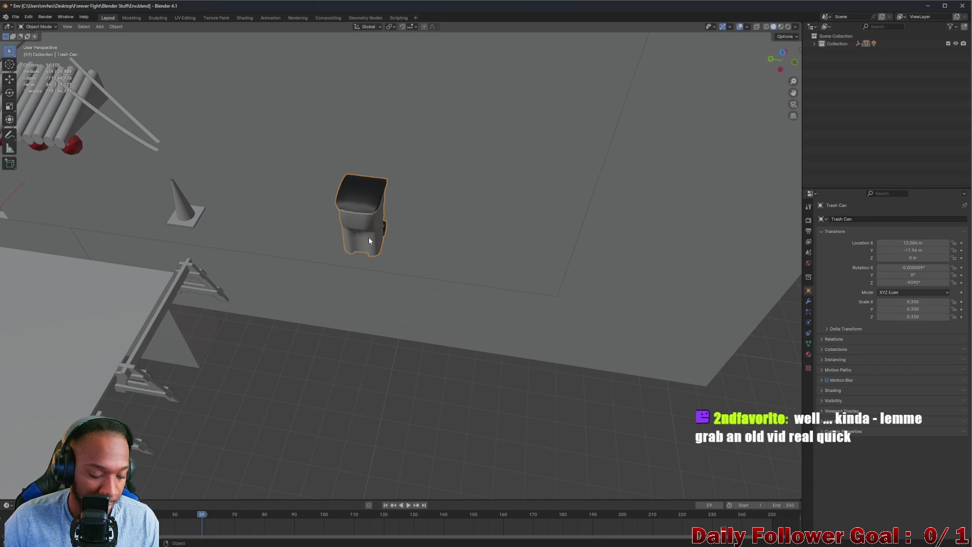
Duplicate the trash can and place the copy beside the original along Y
key("shift+d")
key("x")
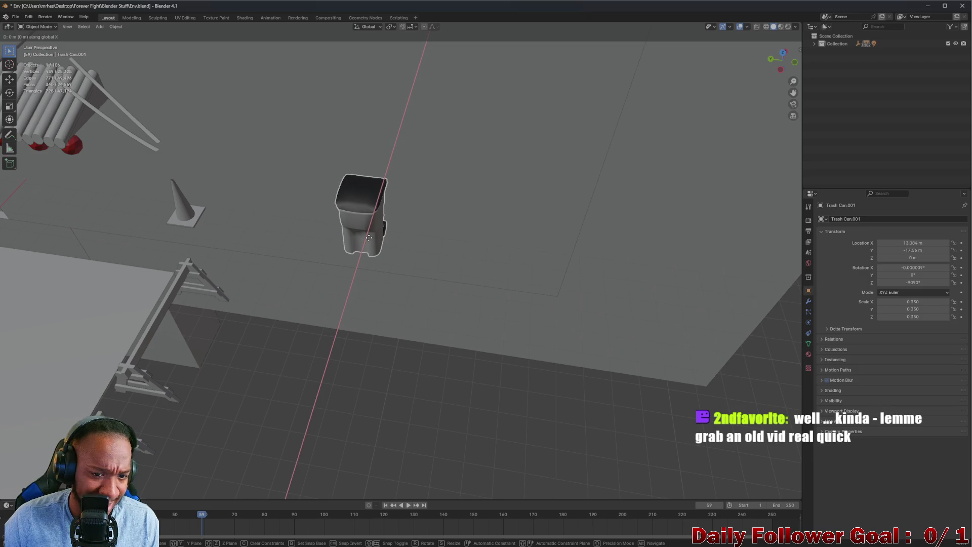
key("y")
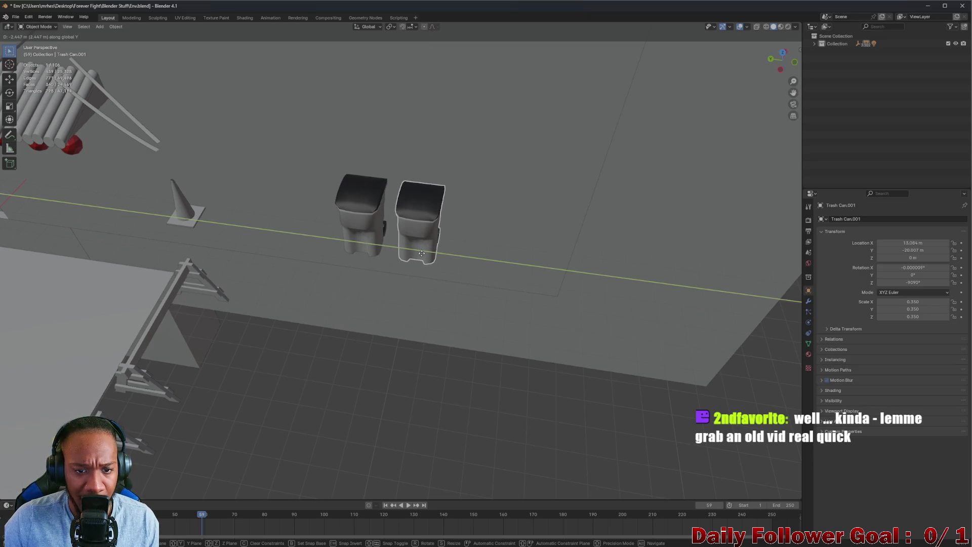
left_click(421, 253)
Select both trash cans and duplicate the pair along the Y axis
mouse_move(423, 252)
middle_mouse_down()
mouse_move(413, 254)
mouse_move(481, 286)
middle_mouse_up()
mouse_move(490, 270)
left_mouse_down()
mouse_move(401, 235)
mouse_move(404, 242)
left_mouse_up()
left_click(364, 238)
left_click(414, 216, "shift")
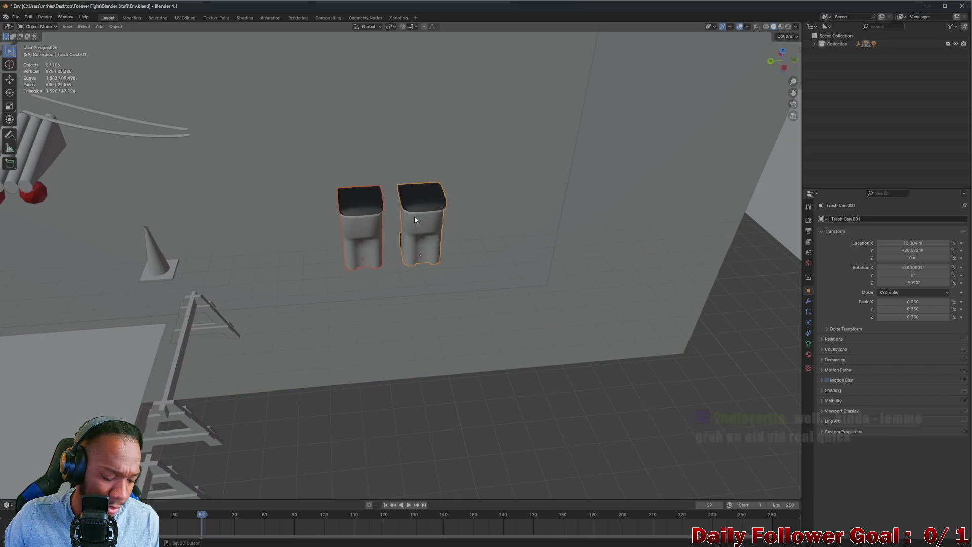
key("shift+d")
key("y")
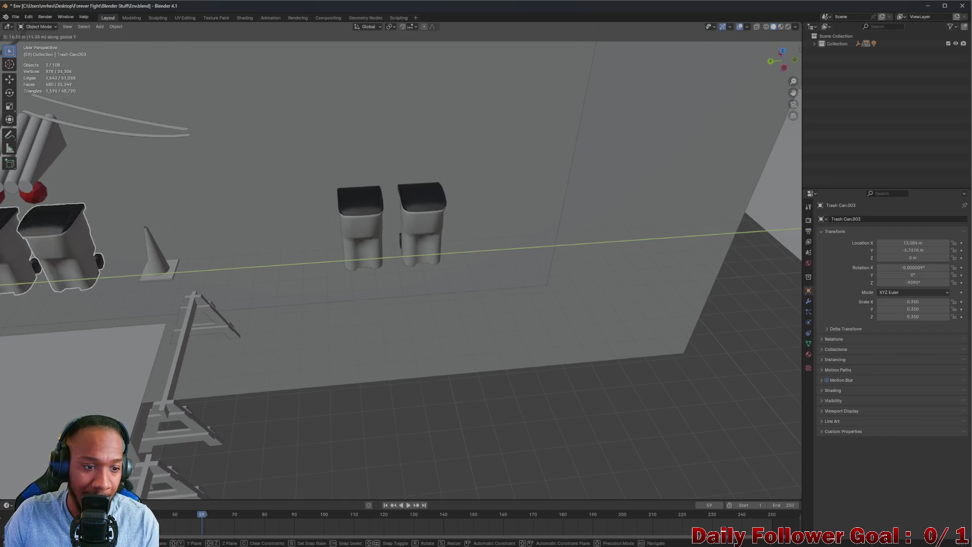
left_click(128, 321)
Slide the duplicated pair further along Y to 15.084, 19.559, 0 near the red sign
mouse_move(129, 321)
middle_mouse_down()
mouse_move(348, 336)
mouse_move(409, 318)
middle_mouse_up()
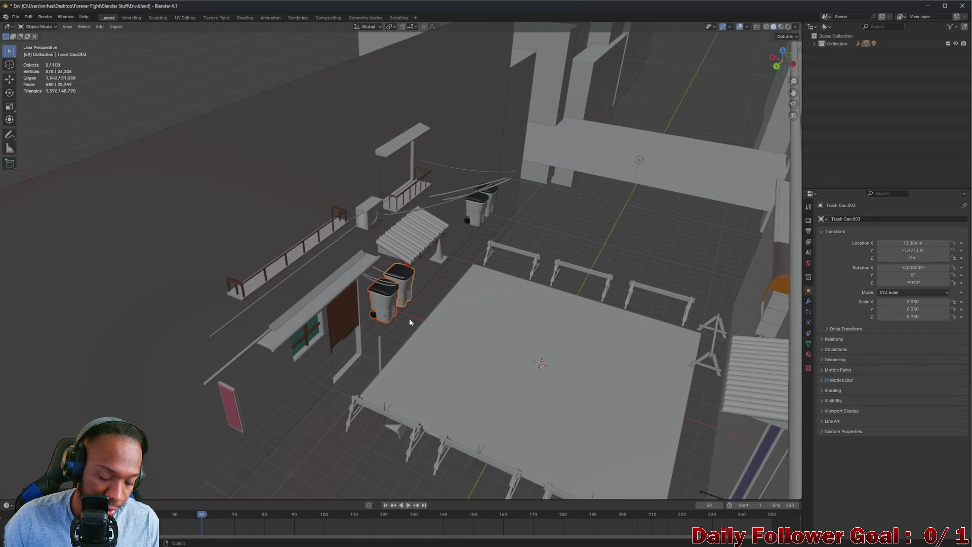
key("g")
key("y")
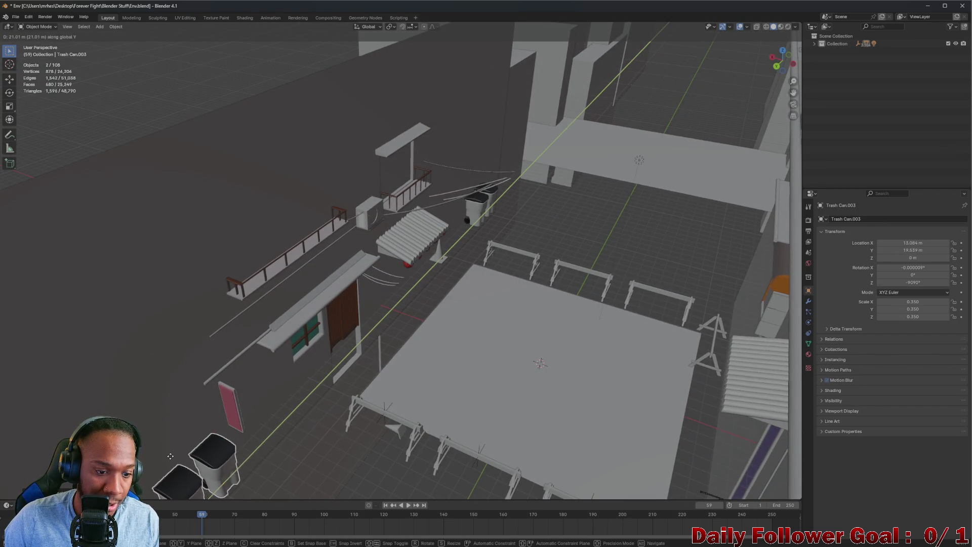
left_click(251, 468)
scroll(252, 469, "down", 3)
mouse_move(252, 469)
middle_mouse_down()
mouse_move(353, 456)
mouse_move(348, 306)
mouse_move(269, 350)
middle_mouse_up()
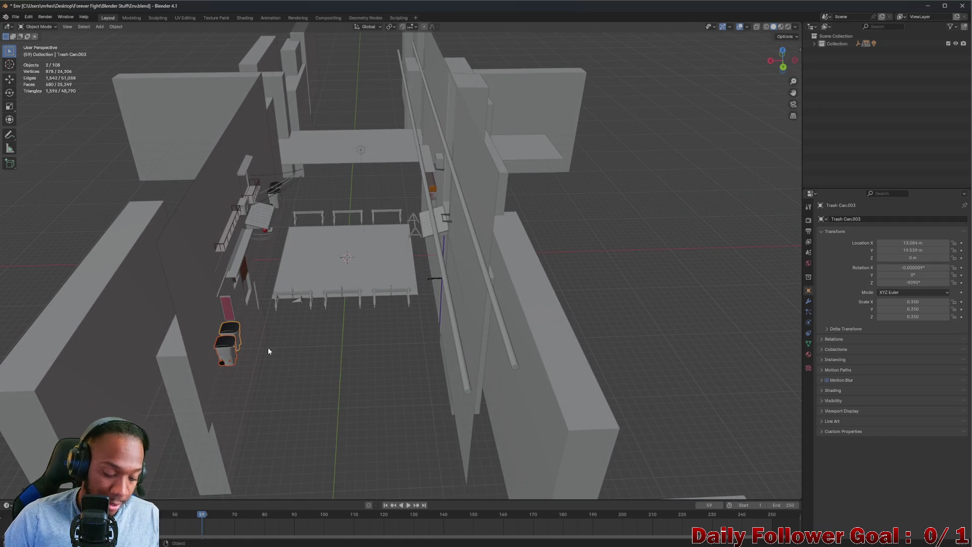
Move the trash cans beside the wall and adjust their position along X
key("g")
left_click(433, 339)
mouse_move(434, 339)
middle_mouse_down()
mouse_move(362, 347)
mouse_move(442, 362)
middle_mouse_up()
scroll(433, 341, "up", 4)
key("g")
key("x")
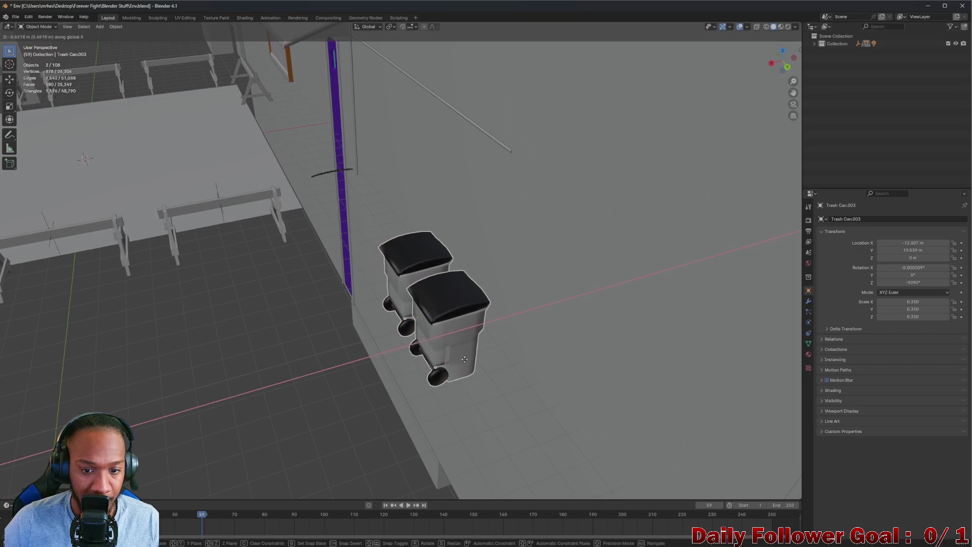
left_click(496, 358)
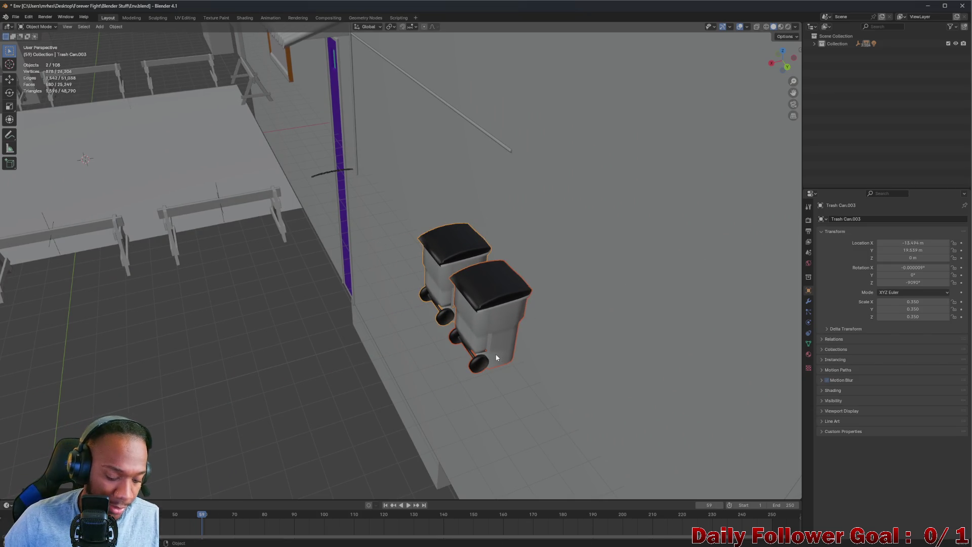
Rotate the trash cans 180° around Z and nudge them slightly along X
key("r")
key("z")
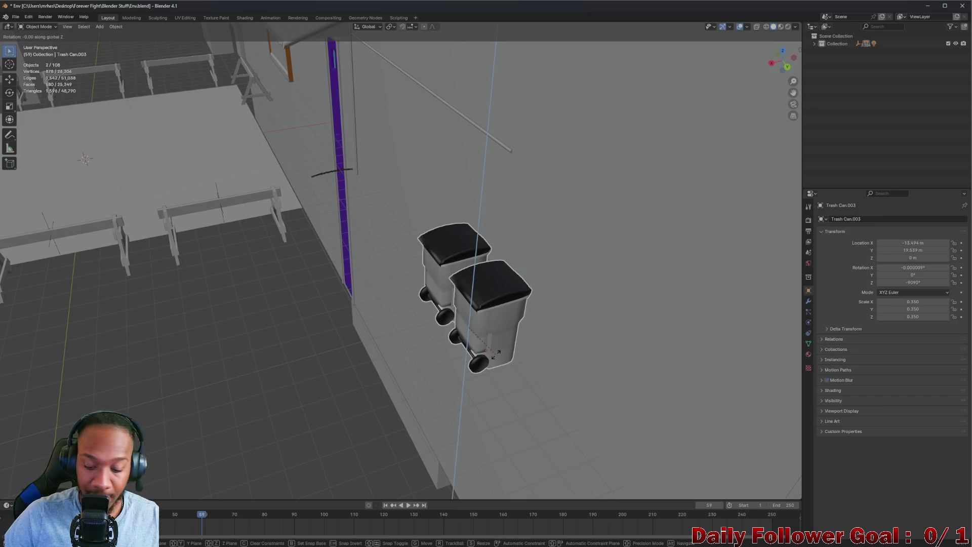
type("180")
key("Return")
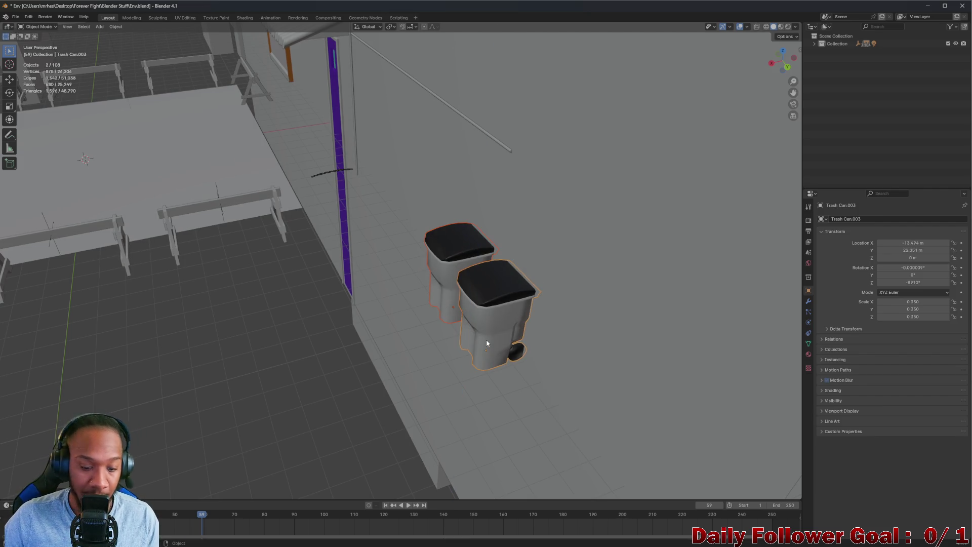
key("g")
key("x")
left_click(459, 356)
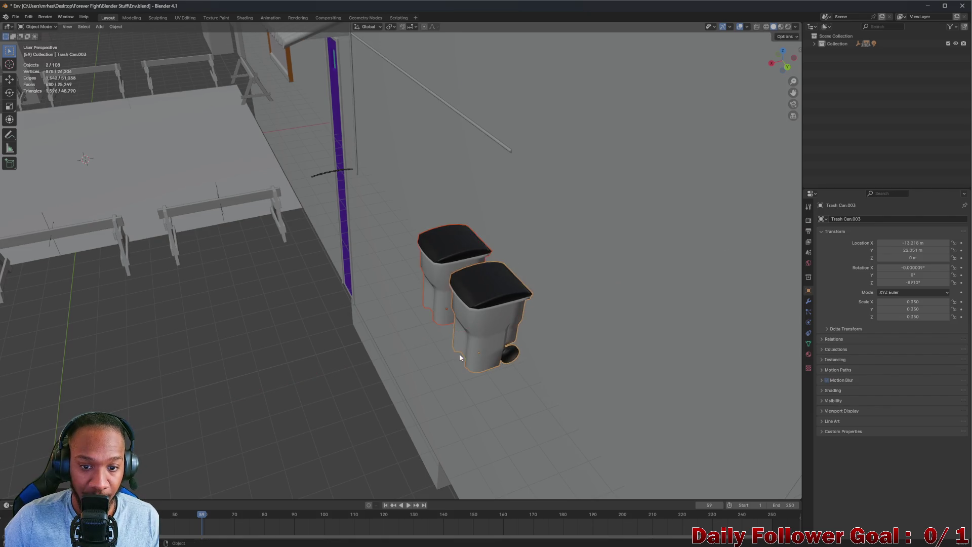
middle_click_drag(460, 358, 511, 317)
Duplicate Trash Can.003 along Y so three cans stand in a row, then reposition it along Y
left_click(524, 306)
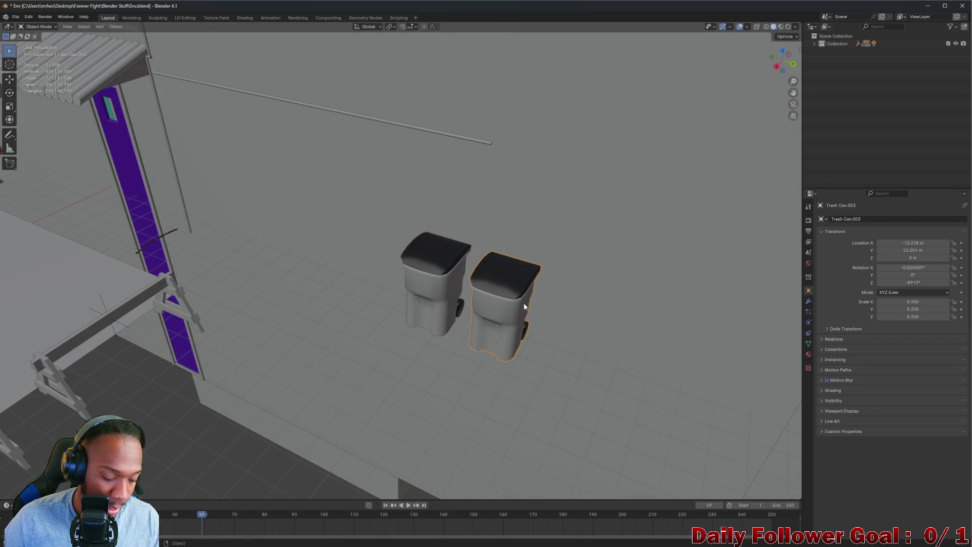
key("shift+d")
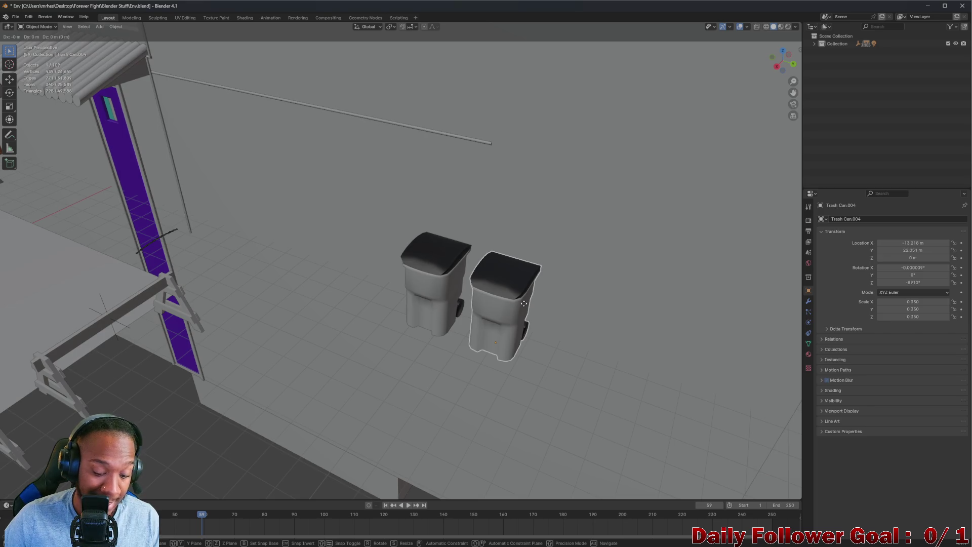
key("y")
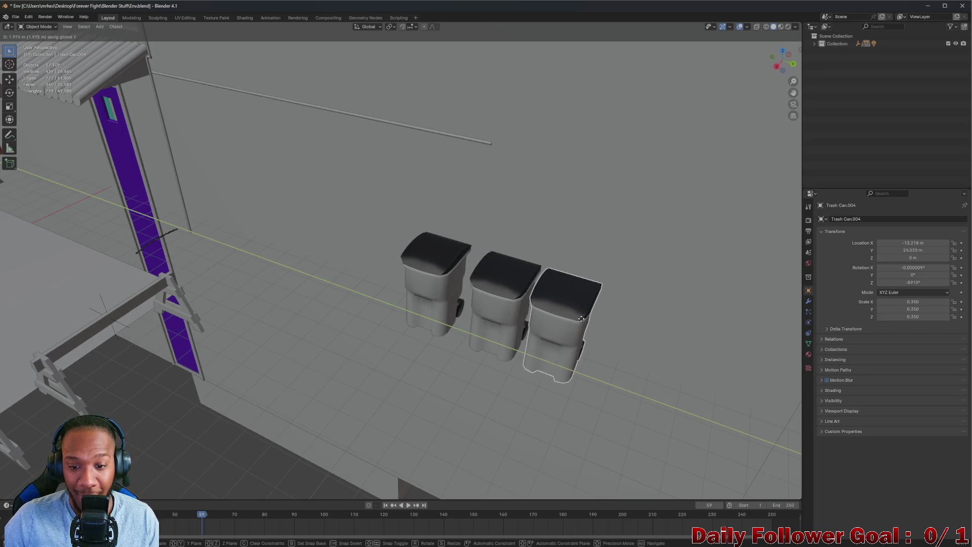
left_click(592, 330)
mouse_move(593, 329)
middle_mouse_down()
mouse_move(556, 316)
mouse_move(534, 344)
mouse_move(490, 335)
mouse_move(430, 352)
mouse_move(484, 361)
mouse_move(664, 304)
mouse_move(584, 256)
middle_mouse_up()
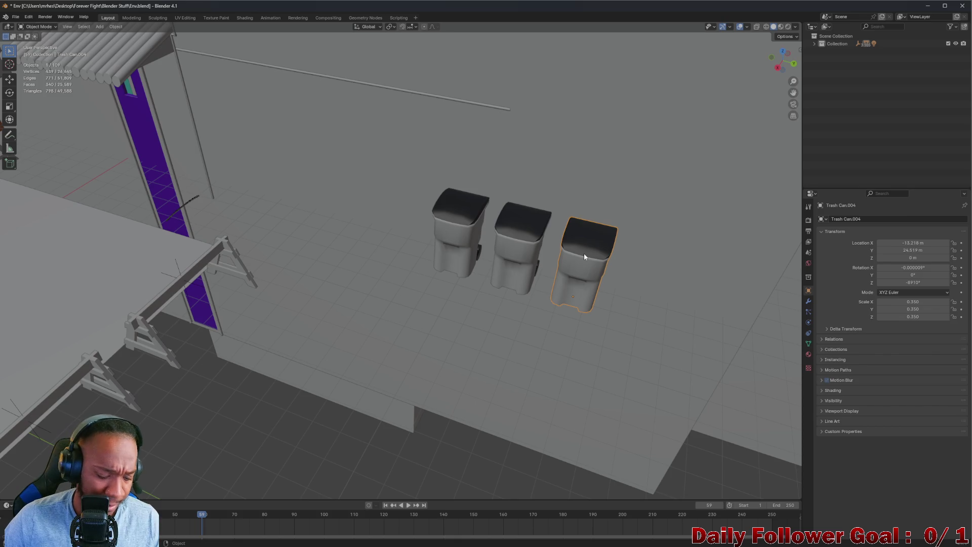
key("g")
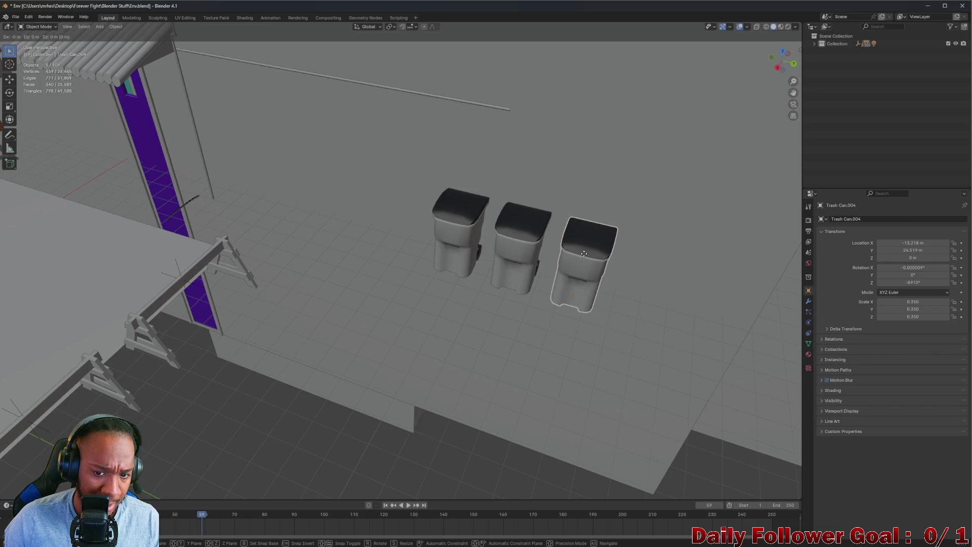
key("y")
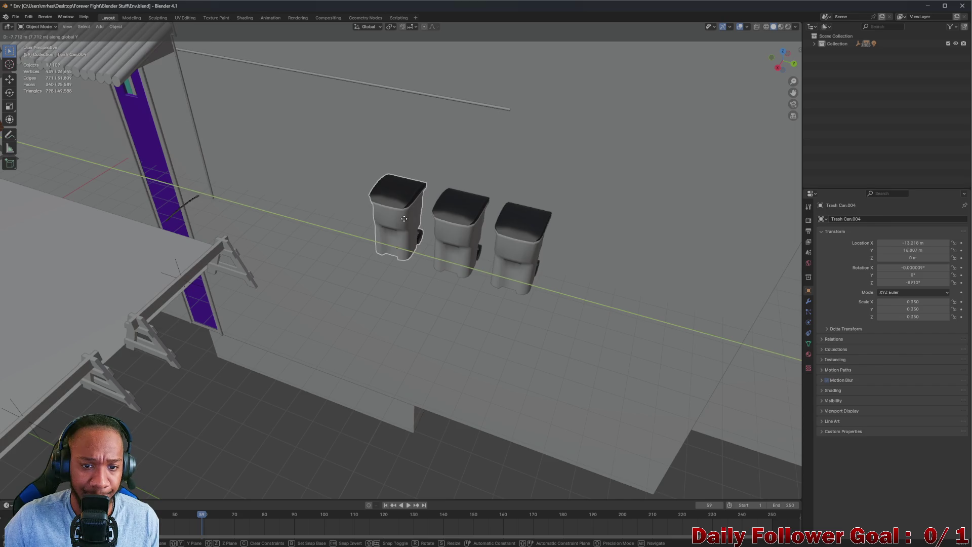
left_click(410, 223)
mouse_move(410, 223)
middle_mouse_down()
mouse_move(440, 275)
mouse_move(412, 271)
mouse_move(525, 260)
mouse_move(548, 296)
mouse_move(641, 303)
mouse_move(418, 263)
middle_mouse_up()
left_click(412, 259)
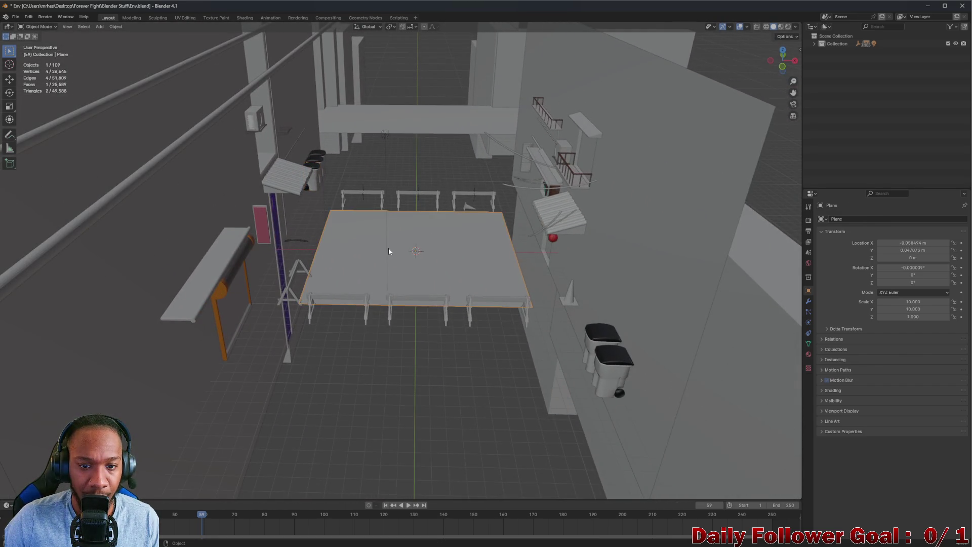
mouse_move(383, 236)
middle_mouse_down()
mouse_move(380, 210)
mouse_move(378, 221)
mouse_move(414, 214)
mouse_move(582, 243)
middle_mouse_up()
scroll(582, 244, "down", 5)
mouse_move(660, 229)
middle_mouse_down()
mouse_move(512, 232)
mouse_move(739, 400)
mouse_move(548, 138)
middle_mouse_up()
left_click(739, 399)
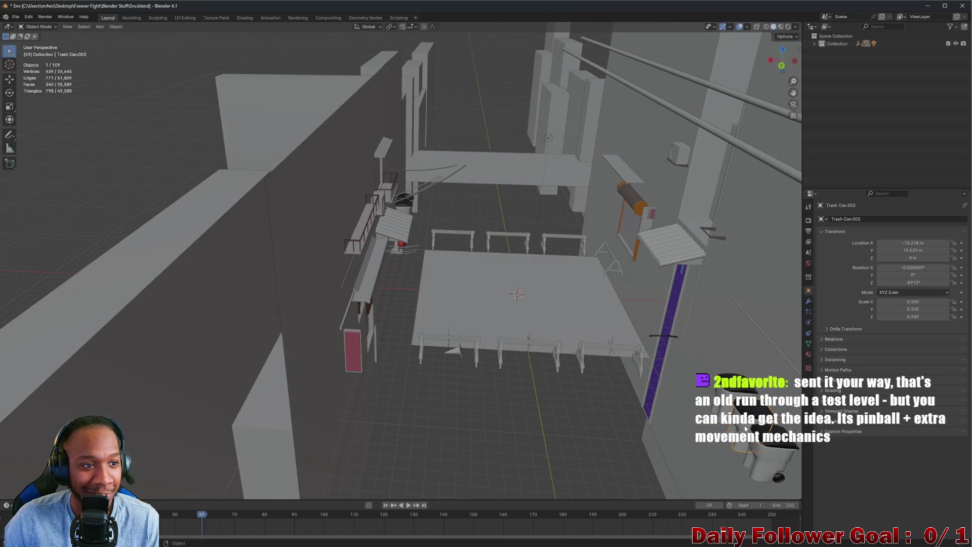
left_click(769, 448)
middle_click_drag(689, 368, 512, 282)
key("a")
scroll(512, 285, "up", 2)
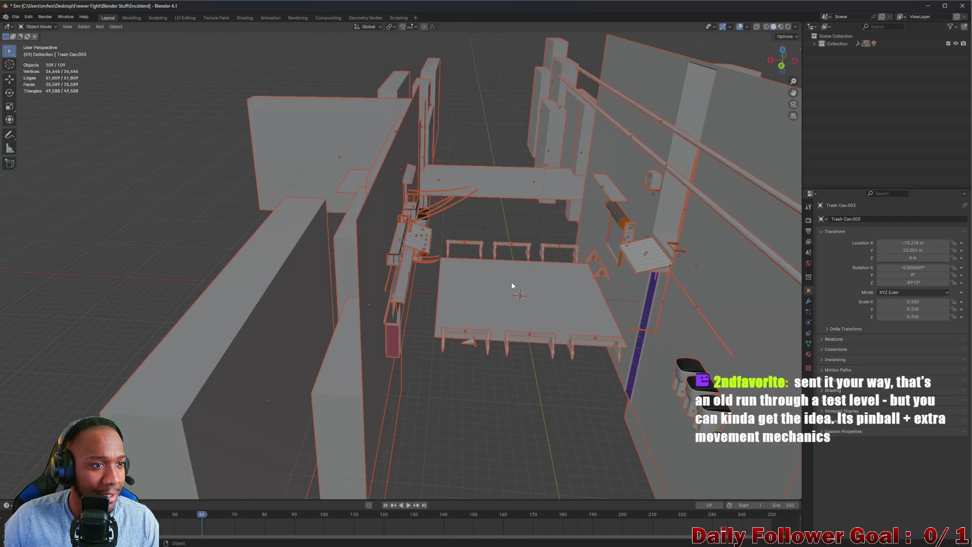
scroll(521, 260, "up", 1)
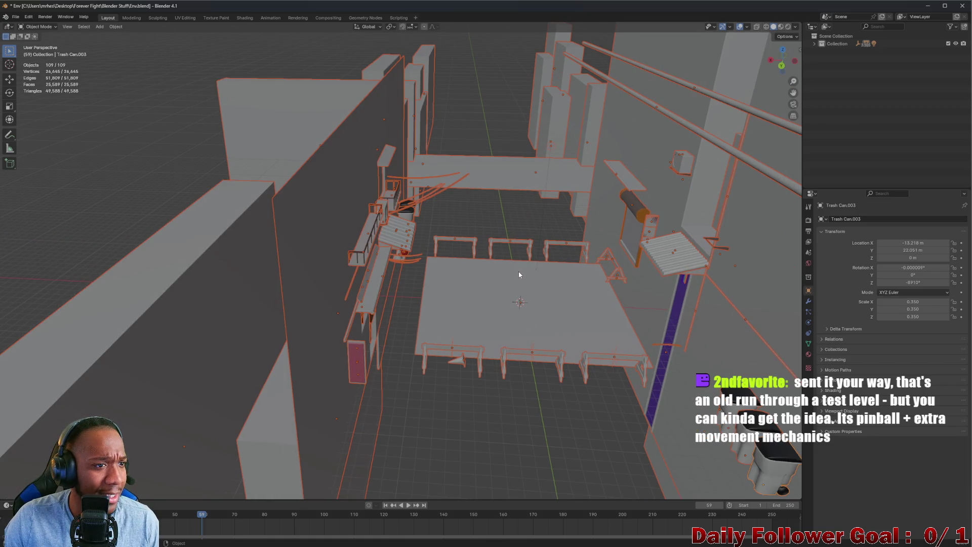
scroll(502, 268, "up", 2)
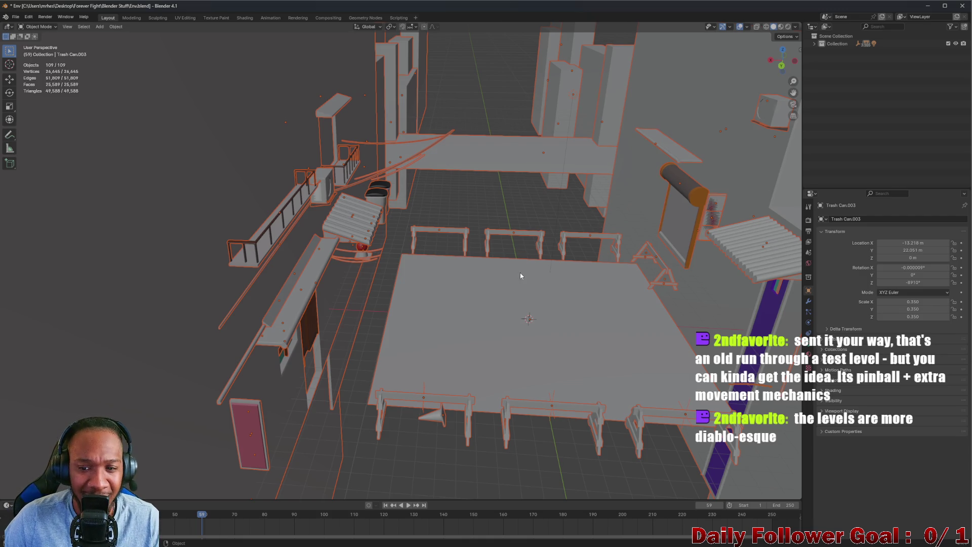
mouse_move(535, 323)
middle_mouse_down()
mouse_move(506, 304)
mouse_move(532, 325)
middle_mouse_up()
left_click(532, 325)
scroll(529, 326, "up", 3)
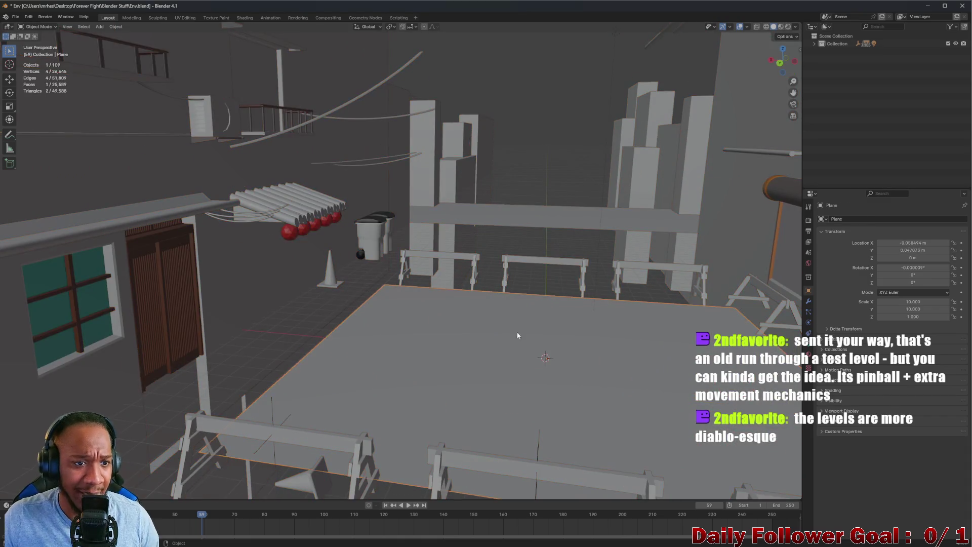
Select the wall-mounted box flat.004 and survey the scene from other angles
left_click(224, 117)
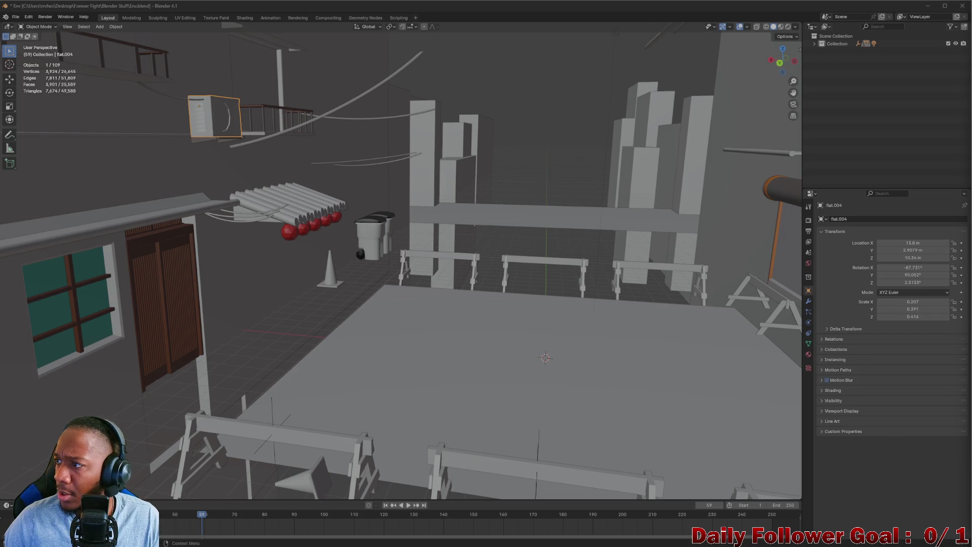
mouse_move(506, 486)
middle_mouse_down()
mouse_move(415, 467)
mouse_move(501, 484)
middle_mouse_up()
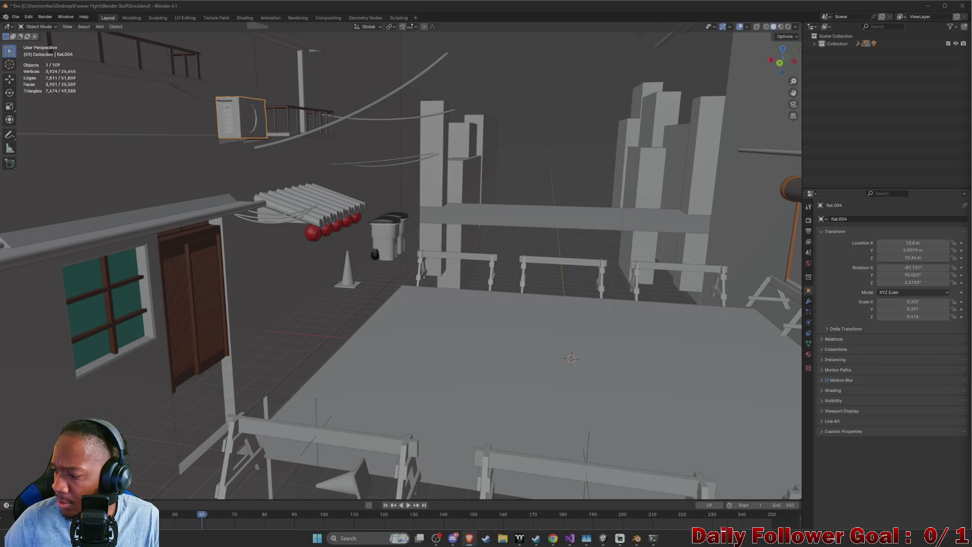
middle_click_drag(470, 248, 471, 253)
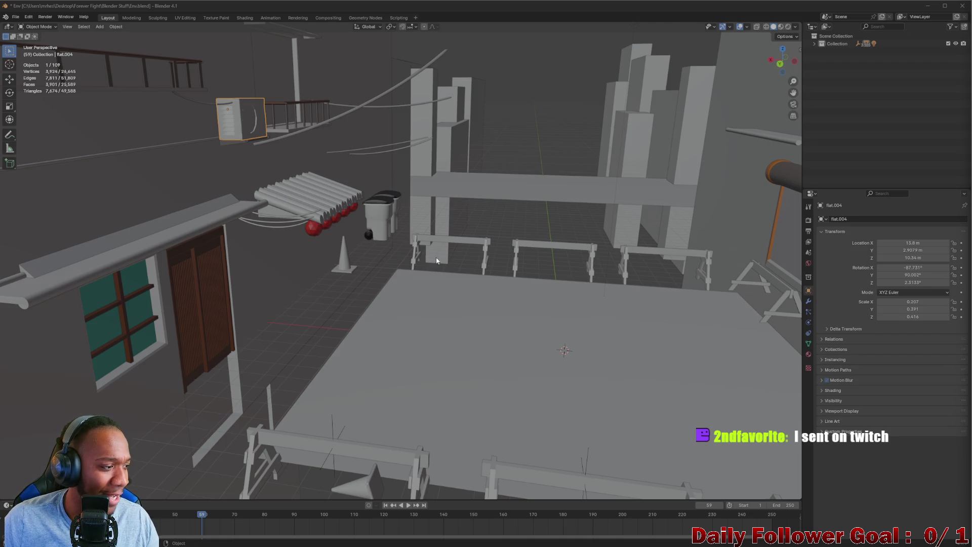
mouse_move(711, 379)
middle_mouse_down()
mouse_move(667, 378)
mouse_move(543, 342)
mouse_move(532, 239)
middle_mouse_up()
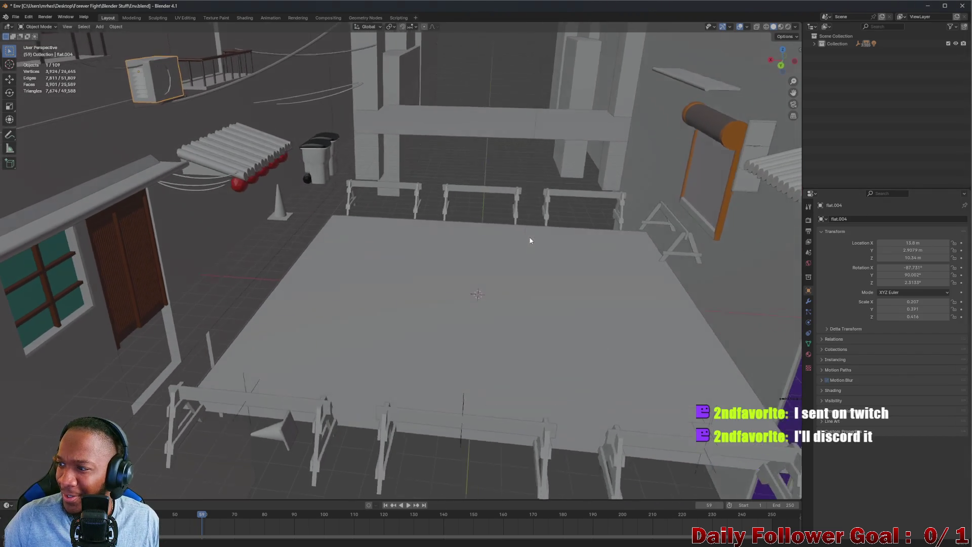
scroll(512, 304, "up", 2)
scroll(443, 207, "up", 2)
middle_click_drag(443, 206, 376, 195)
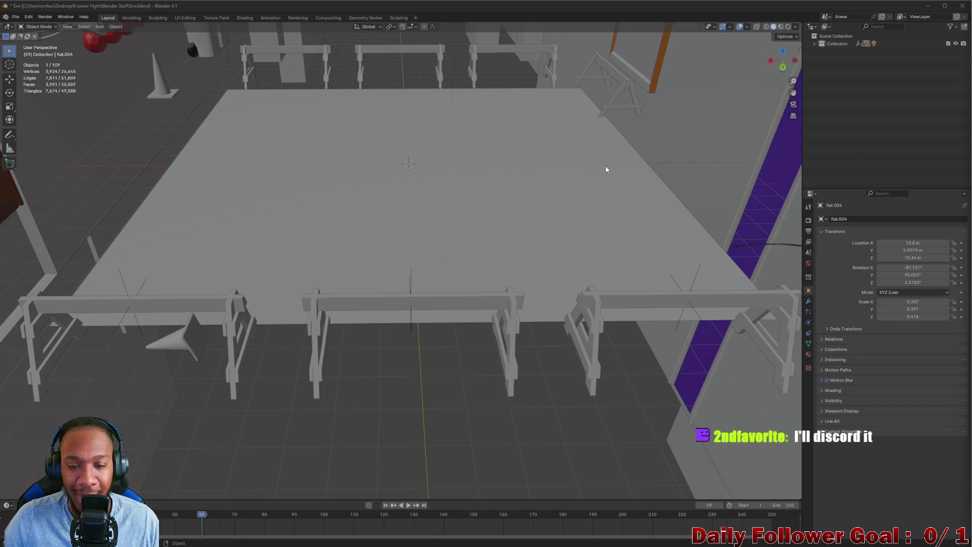
scroll(463, 184, "up", 5)
scroll(360, 187, "down", 8)
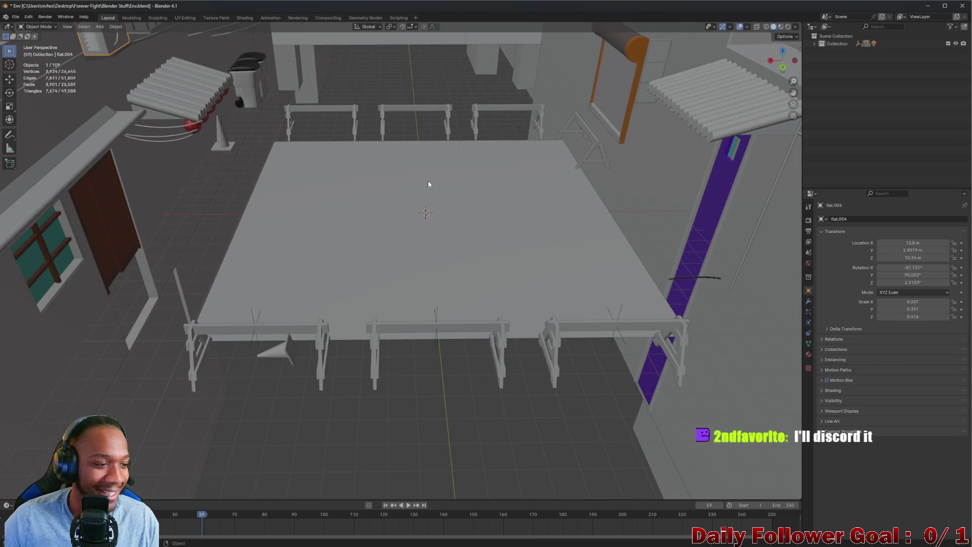
Zoom in around the AC unit and hide all other objects with Shift+H
mouse_move(373, 167)
middle_mouse_down()
mouse_move(436, 236)
mouse_move(260, 187)
mouse_move(177, 75)
mouse_move(312, 199)
middle_mouse_up()
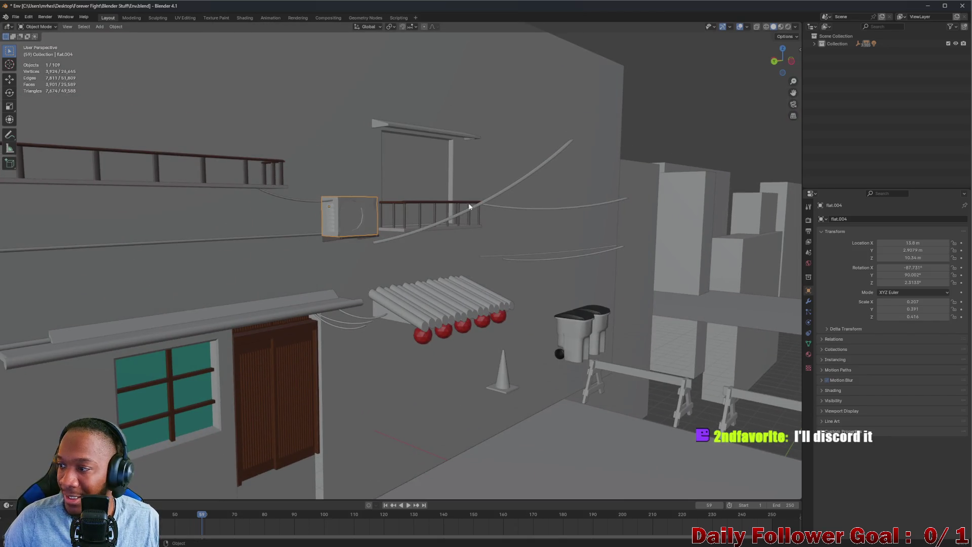
middle_click_drag(472, 205, 394, 238)
scroll(354, 212, "up", 3)
middle_click_drag(315, 190, 333, 175)
scroll(355, 177, "up", 3)
scroll(507, 162, "down", 5)
middle_click_drag(560, 157, 606, 182)
key("shift+h")
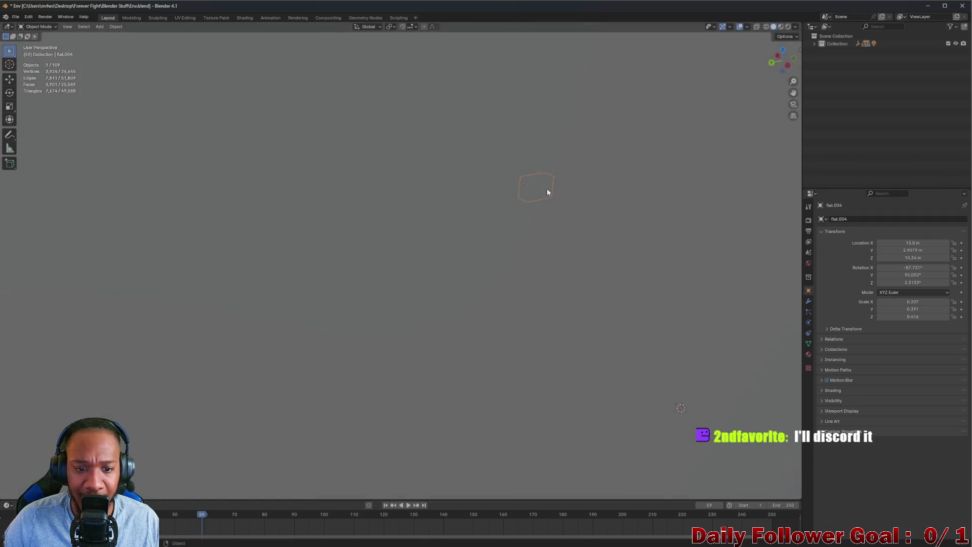
Unhide all objects with Alt+H and select the pink Sign.001 panel
key("alt+h")
scroll(466, 373, "up", 5)
mouse_move(467, 354)
middle_mouse_down()
mouse_move(663, 278)
mouse_move(446, 265)
mouse_move(451, 277)
middle_mouse_up()
scroll(451, 277, "up", 3)
left_click(104, 200)
Orbit around the window and door wall, then pull back over the alley and bins
scroll(305, 203, "down", 2)
middle_click_drag(305, 203, 380, 266)
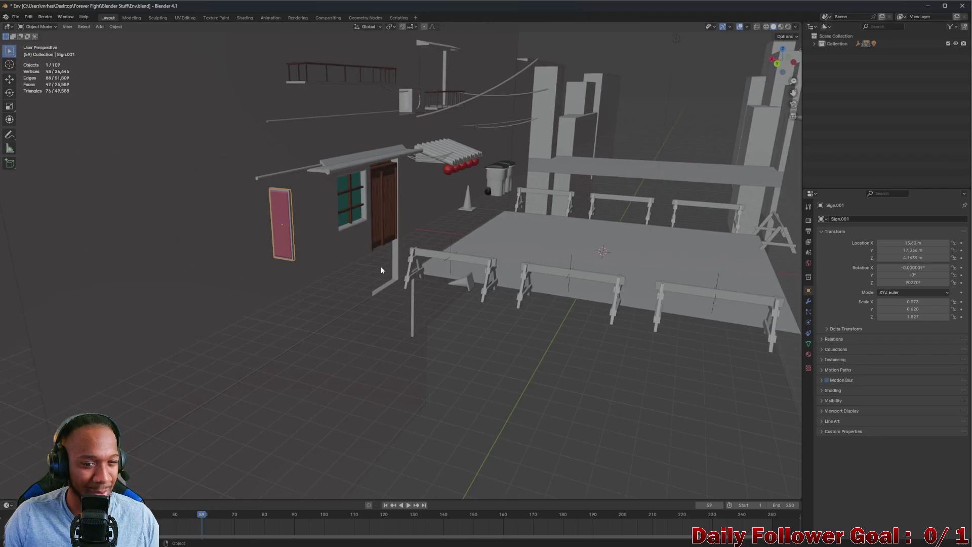
scroll(381, 267, "up", 5)
mouse_move(317, 273)
middle_mouse_down()
mouse_move(289, 276)
mouse_move(325, 259)
mouse_move(411, 264)
middle_mouse_up()
scroll(355, 260, "down", 5)
mouse_move(545, 248)
middle_mouse_down()
mouse_move(738, 254)
mouse_move(502, 254)
middle_mouse_up()
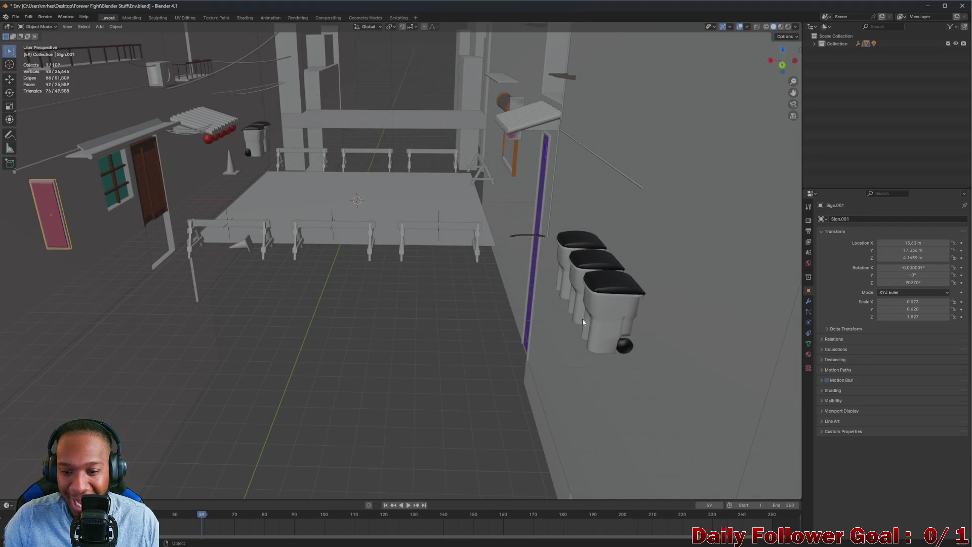
Orbit over the table platform and floor grid to locate the stray dotted curve
mouse_move(361, 279)
middle_mouse_down()
mouse_move(376, 339)
mouse_move(360, 263)
middle_mouse_up()
scroll(357, 261, "up", 3)
scroll(357, 261, "up", 2)
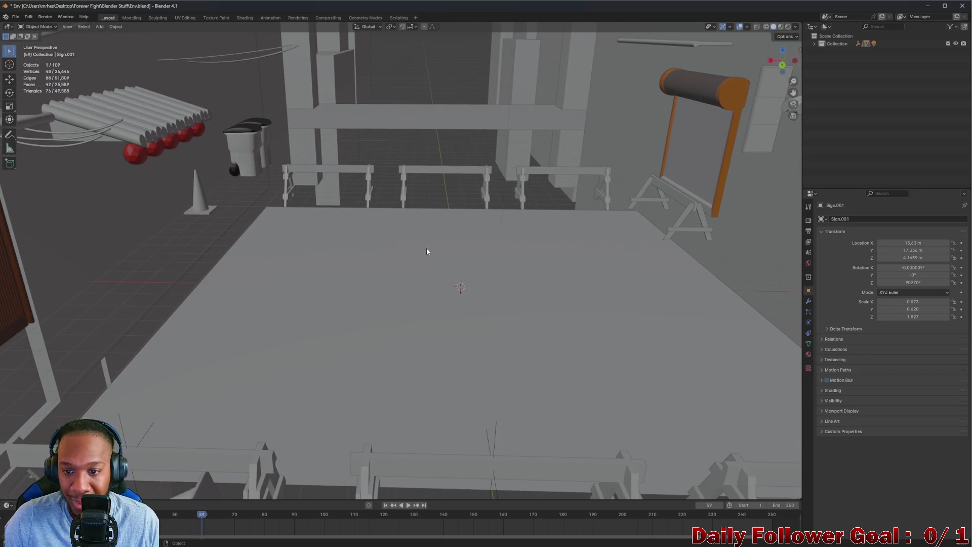
middle_click_drag(468, 192, 443, 367)
mouse_move(431, 228)
middle_mouse_down()
mouse_move(427, 319)
mouse_move(402, 405)
mouse_move(368, 206)
mouse_move(389, 296)
middle_mouse_up()
scroll(389, 296, "up", 2)
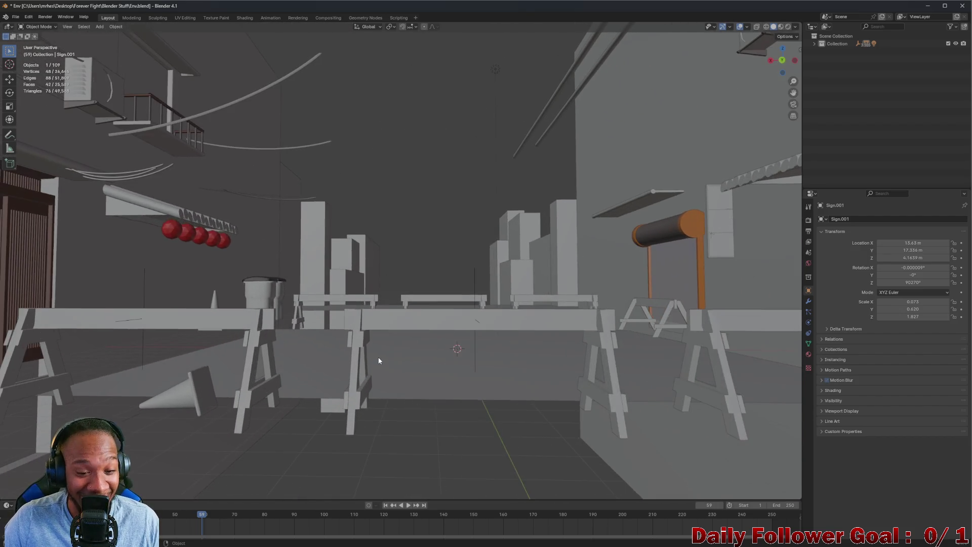
mouse_move(595, 378)
middle_mouse_down()
mouse_move(466, 252)
mouse_move(439, 325)
mouse_move(496, 168)
mouse_move(442, 310)
mouse_move(451, 218)
middle_mouse_up()
scroll(484, 171, "down", 5)
mouse_move(484, 171)
middle_mouse_down()
mouse_move(505, 99)
mouse_move(463, 99)
mouse_move(432, 265)
mouse_move(400, 275)
mouse_move(399, 300)
middle_mouse_up()
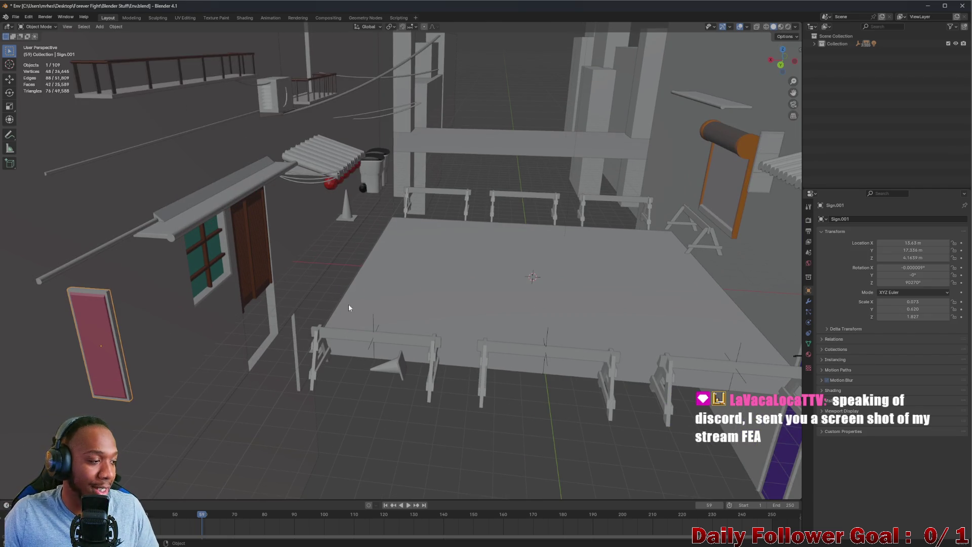
mouse_move(276, 249)
middle_mouse_down()
mouse_move(474, 290)
mouse_move(529, 244)
mouse_move(333, 317)
mouse_move(344, 302)
mouse_move(540, 361)
mouse_move(397, 197)
mouse_move(401, 163)
mouse_move(363, 189)
mouse_move(395, 217)
mouse_move(386, 244)
mouse_move(202, 175)
mouse_move(156, 144)
mouse_move(391, 181)
mouse_move(357, 195)
mouse_move(282, 184)
mouse_move(265, 275)
mouse_move(388, 289)
middle_mouse_up()
Delete the NurbsCurve, leaving 108 objects, and orbit to check the arena
key("x")
left_click(372, 240)
mouse_move(462, 317)
middle_mouse_down()
mouse_move(446, 290)
mouse_move(387, 338)
mouse_move(360, 335)
mouse_move(379, 333)
middle_mouse_up()
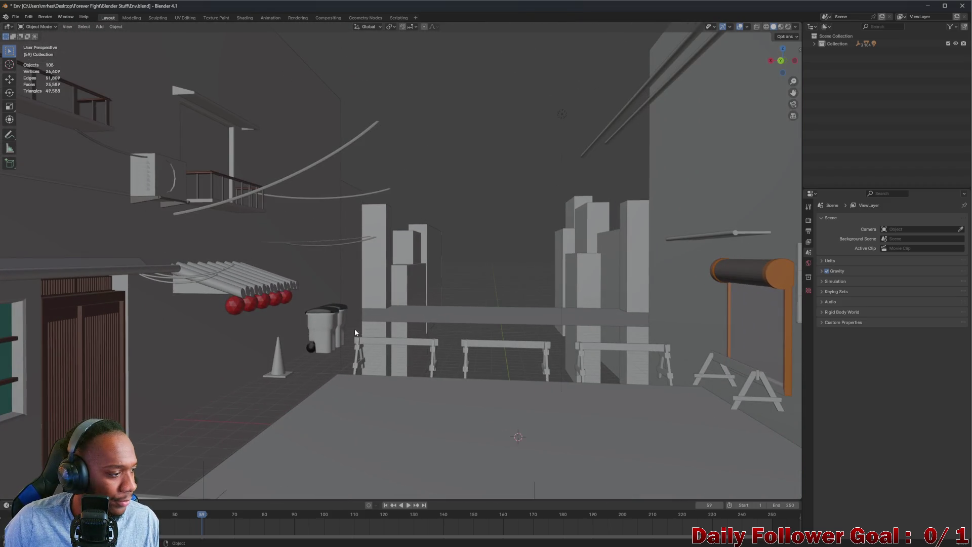
mouse_move(317, 331)
middle_mouse_down()
mouse_move(341, 333)
mouse_move(344, 354)
mouse_move(351, 336)
mouse_move(361, 348)
mouse_move(321, 249)
mouse_move(470, 260)
mouse_move(465, 300)
mouse_move(451, 227)
mouse_move(444, 342)
mouse_move(530, 274)
mouse_move(532, 289)
mouse_move(538, 265)
mouse_move(444, 326)
mouse_move(244, 309)
mouse_move(358, 327)
mouse_move(371, 265)
mouse_move(375, 289)
mouse_move(371, 274)
mouse_move(369, 282)
mouse_move(415, 305)
mouse_move(415, 284)
mouse_move(459, 296)
mouse_move(417, 284)
mouse_move(445, 356)
mouse_move(412, 228)
mouse_move(445, 264)
mouse_move(442, 253)
middle_mouse_up()
scroll(459, 295, "down", 5)
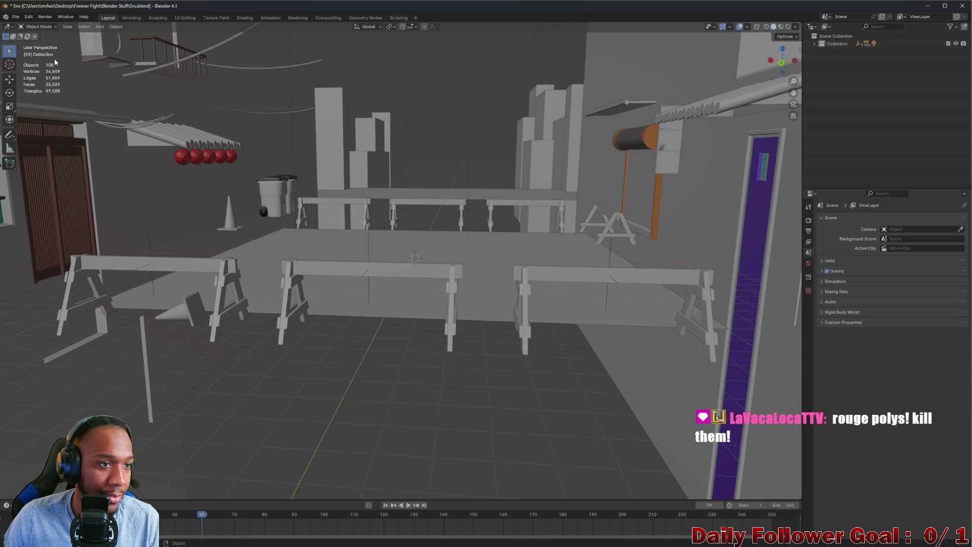
Save the arena scene to Env.blend with Ctrl+S
left_click(17, 17)
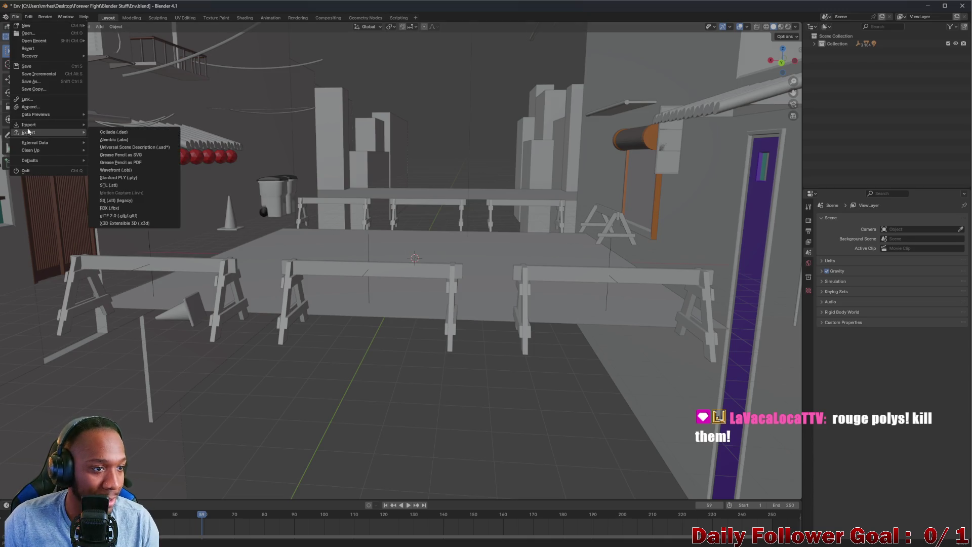
left_click(391, 174)
key("ctrl+s")
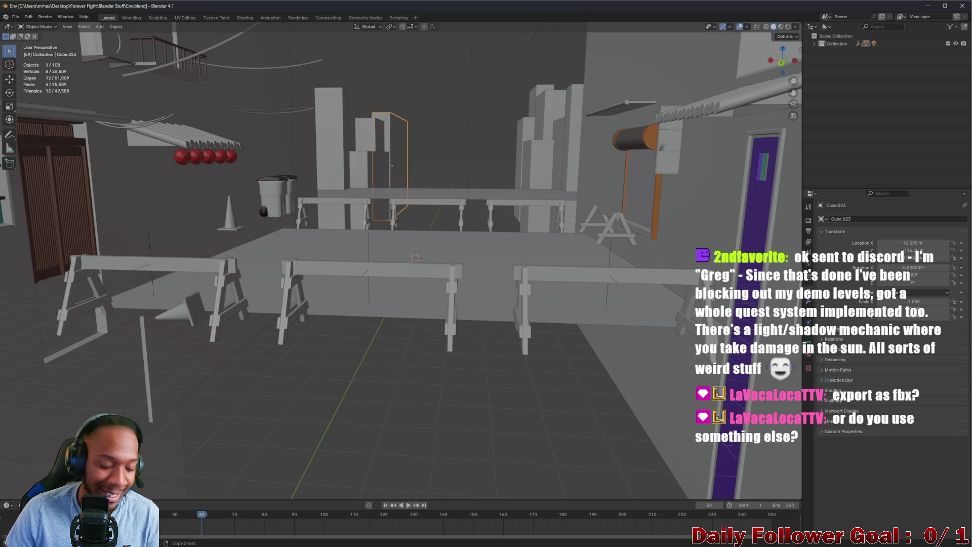
mouse_move(314, 367)
middle_mouse_down()
mouse_move(426, 280)
mouse_move(419, 294)
middle_mouse_up()
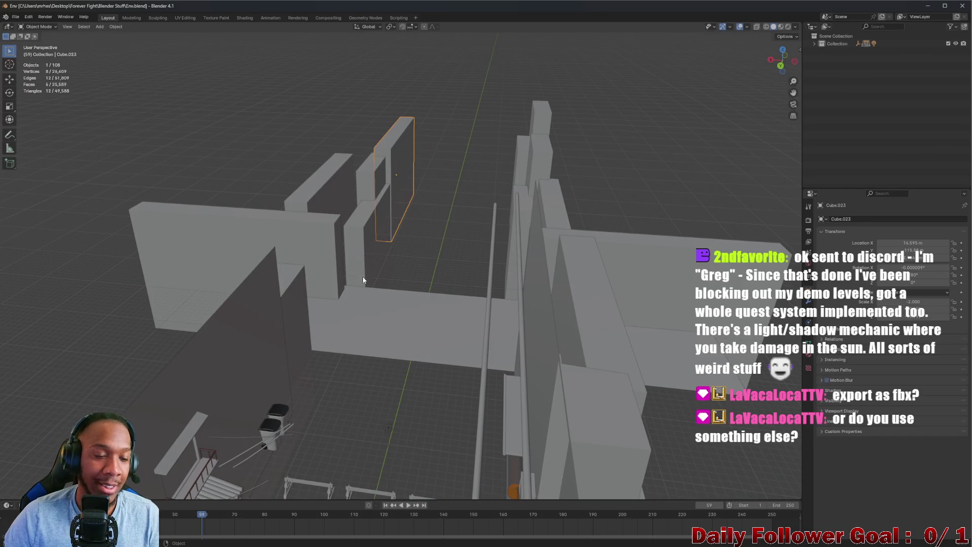
middle_click_drag(380, 348, 422, 320)
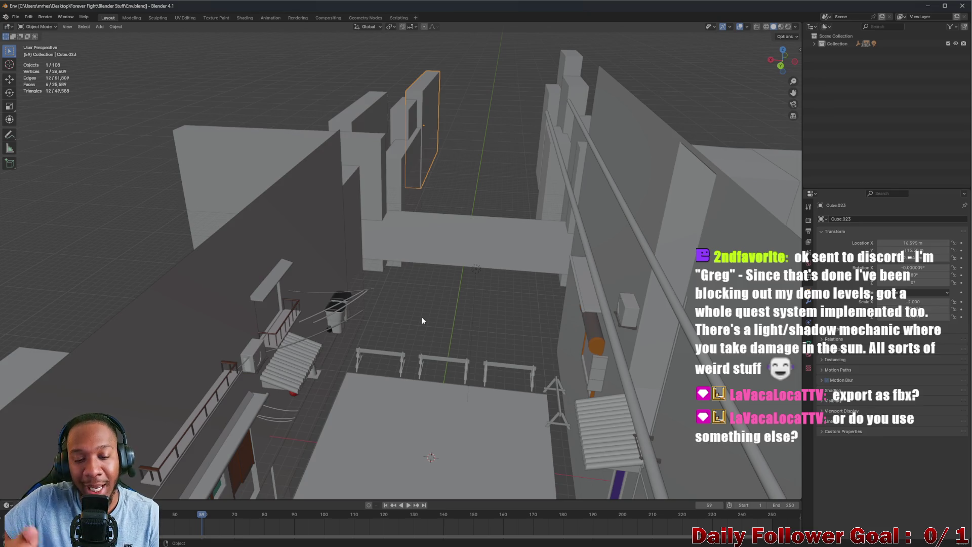
mouse_move(422, 320)
middle_mouse_down()
mouse_move(444, 423)
mouse_move(439, 406)
middle_mouse_up()
mouse_move(528, 330)
middle_mouse_down()
mouse_move(556, 293)
mouse_move(544, 303)
middle_mouse_up()
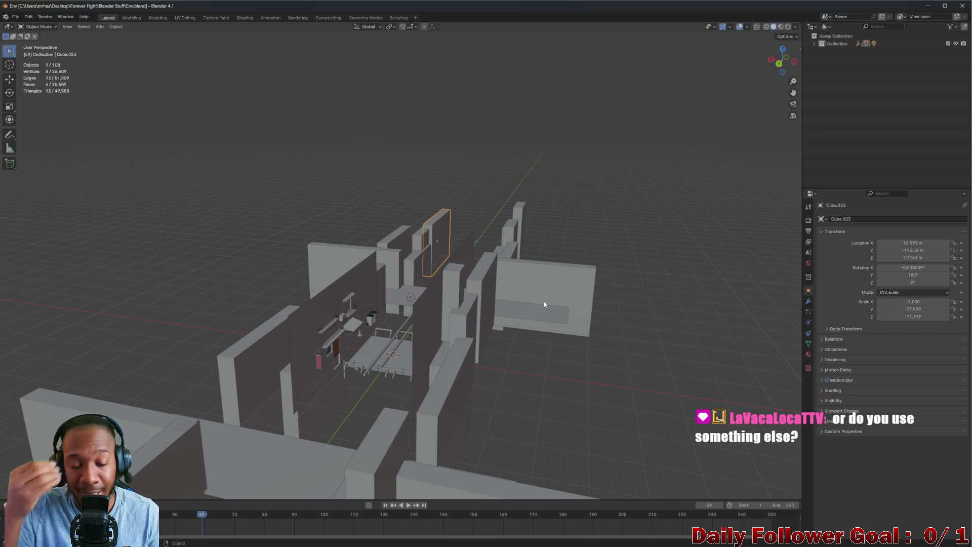
mouse_move(302, 354)
middle_mouse_down()
mouse_move(363, 353)
mouse_move(351, 384)
mouse_move(458, 358)
mouse_move(485, 385)
mouse_move(464, 343)
middle_mouse_up()
scroll(475, 382, "up", 4)
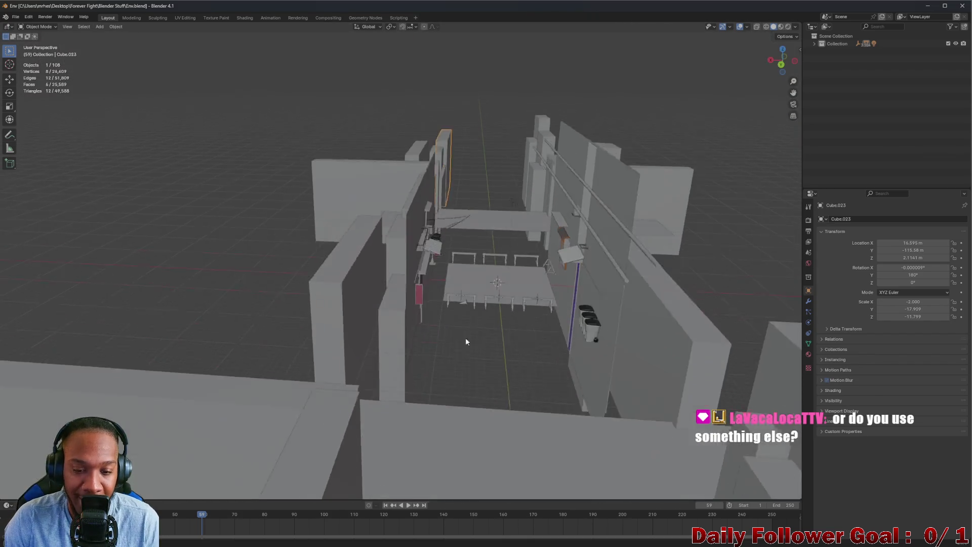
scroll(465, 343, "up", 5)
scroll(495, 239, "down", 6)
middle_click_drag(486, 241, 439, 270)
scroll(379, 293, "up", 5)
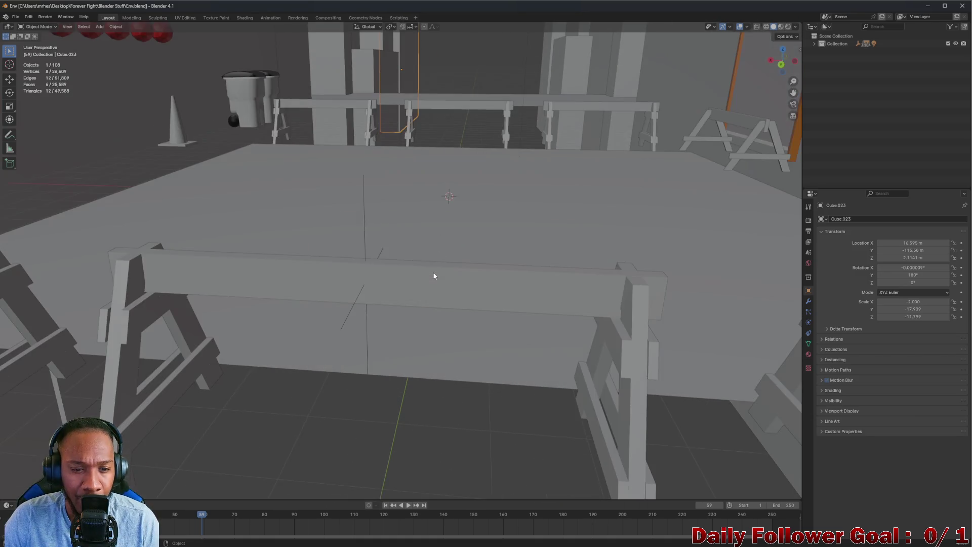
scroll(407, 289, "down", 5)
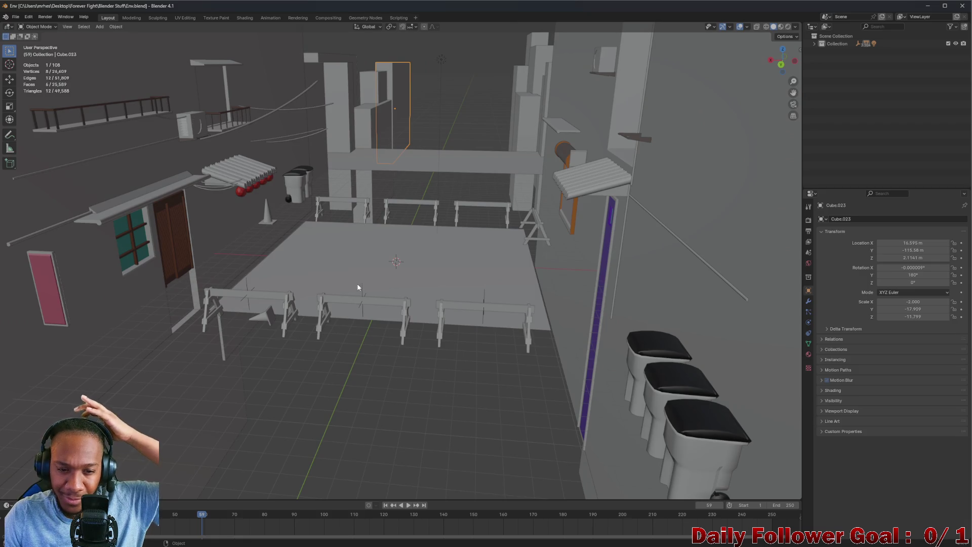
scroll(358, 287, "up", 4)
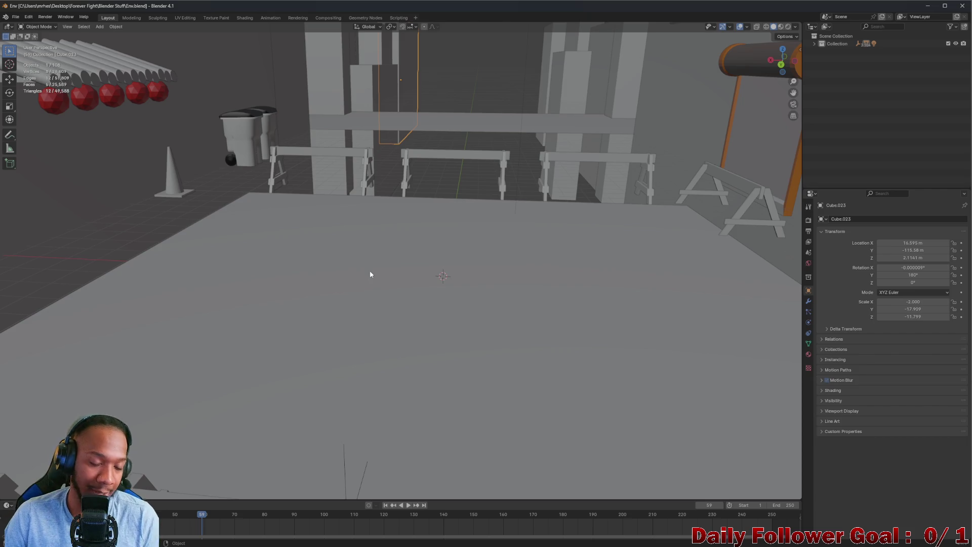
scroll(295, 301, "down", 5)
scroll(345, 219, "up", 1)
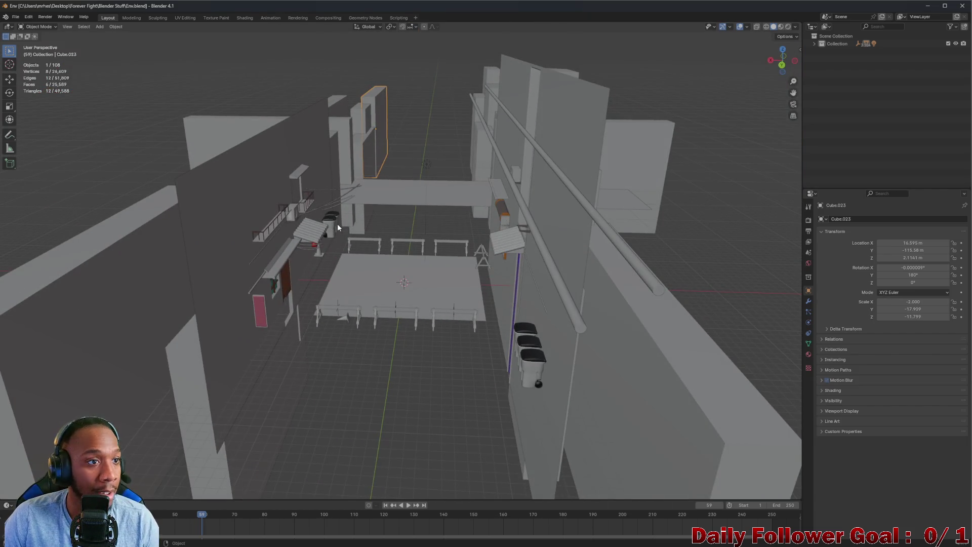
key("ctrl+s")
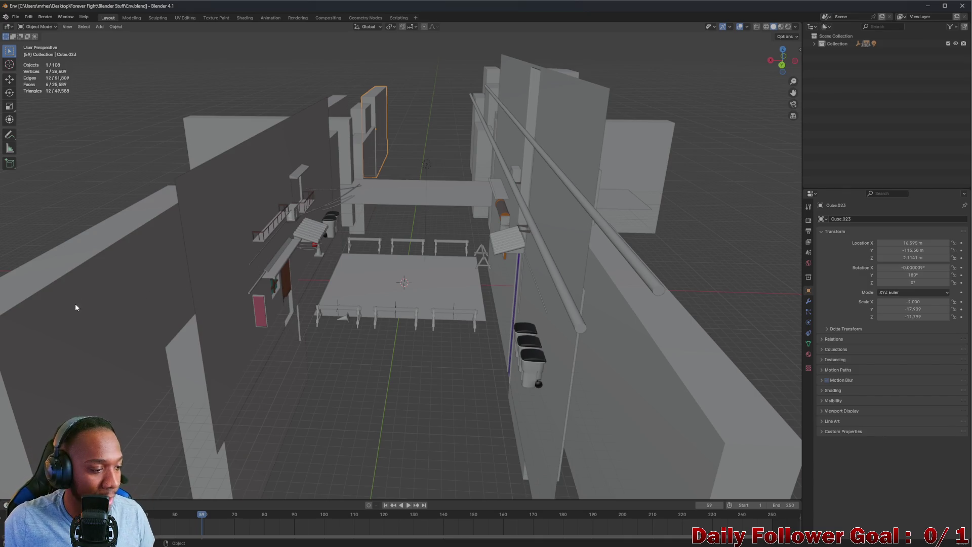
middle_click_drag(243, 248, 590, 256)
mouse_move(404, 262)
middle_mouse_down()
mouse_move(433, 236)
mouse_move(318, 275)
middle_mouse_up()
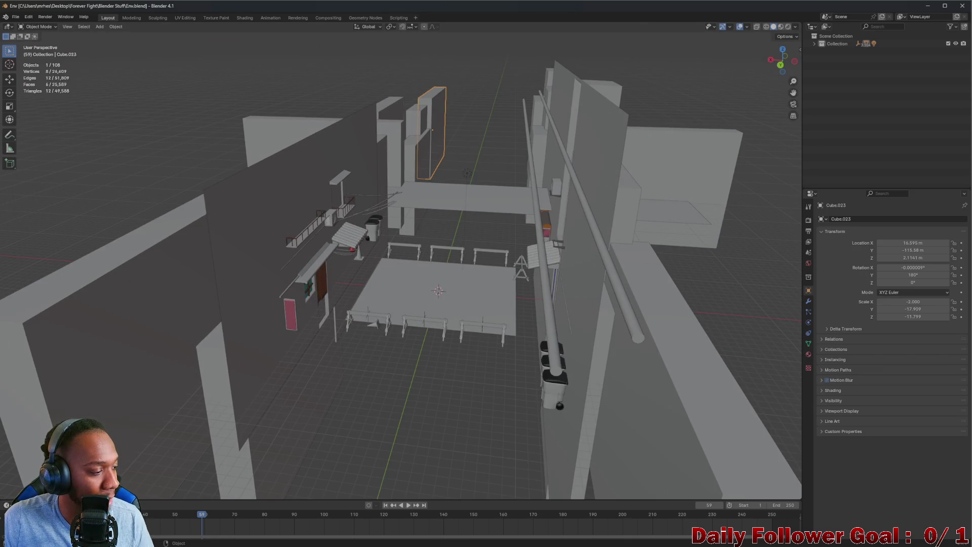